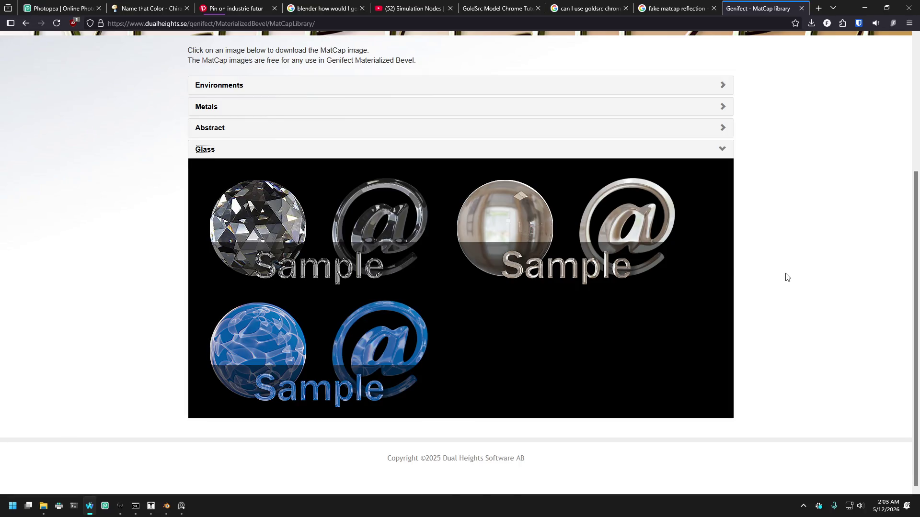
Bring up the Google Images results for 'fake matcap reflection'.
{"action": "scroll", "coordinate": [787, 277], "scroll_direction": "down", "scroll_amount": 3}
{"action": "scroll", "coordinate": [141, 309], "scroll_direction": "up", "scroll_amount": 3}
{"action": "scroll", "coordinate": [141, 309], "scroll_direction": "up", "scroll_amount": 1}
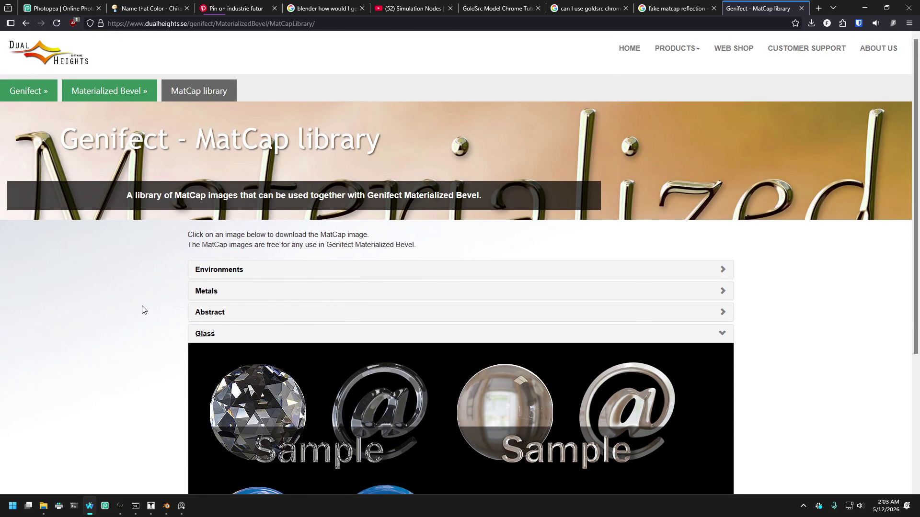
{"action": "scroll", "coordinate": [142, 311], "scroll_direction": "down", "scroll_amount": 4}
{"action": "mouse_move", "coordinate": [165, 509]}
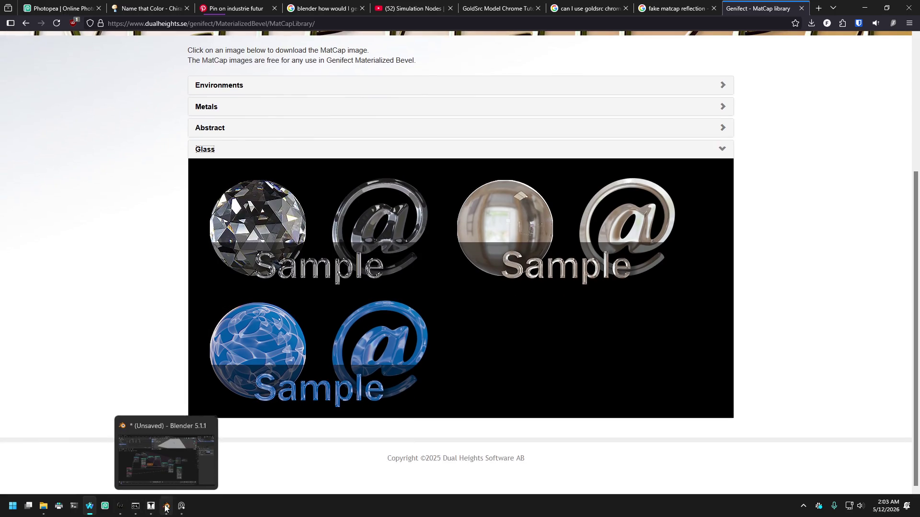
{"action": "left_click", "coordinate": [675, 8]}
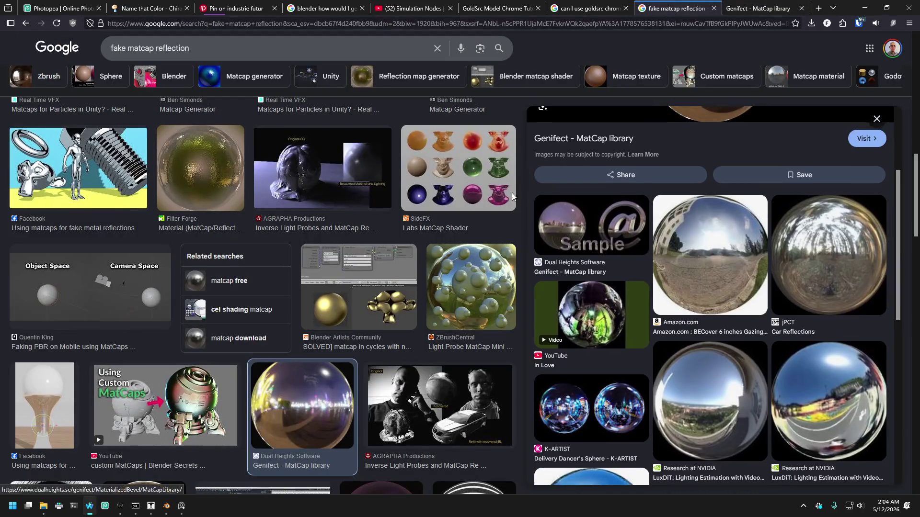
Scroll through the matcap results looking for usable chrome spheres, then go to the GoldSrc question results.
{"action": "scroll", "coordinate": [517, 192], "scroll_direction": "down", "scroll_amount": 6}
{"action": "scroll", "coordinate": [595, 341], "scroll_direction": "down", "scroll_amount": 4}
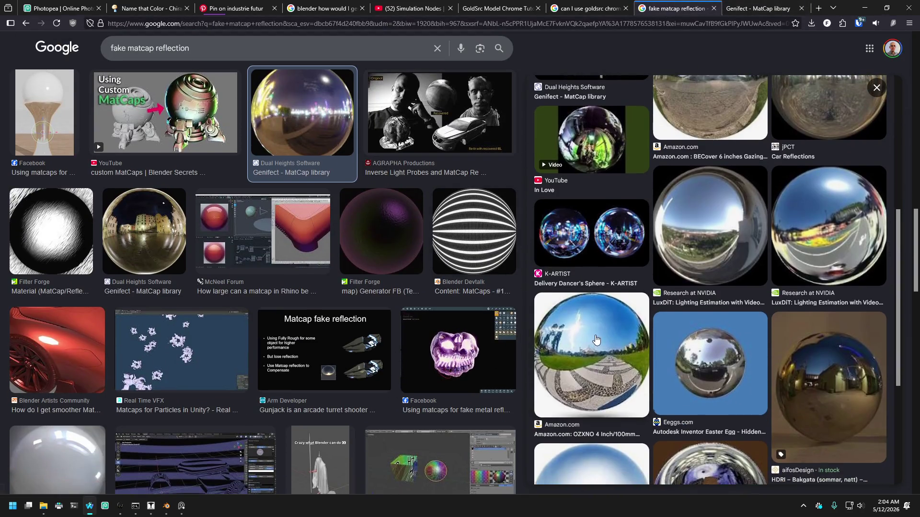
{"action": "scroll", "coordinate": [596, 341], "scroll_direction": "down", "scroll_amount": 3}
{"action": "scroll", "coordinate": [347, 271], "scroll_direction": "down", "scroll_amount": 3}
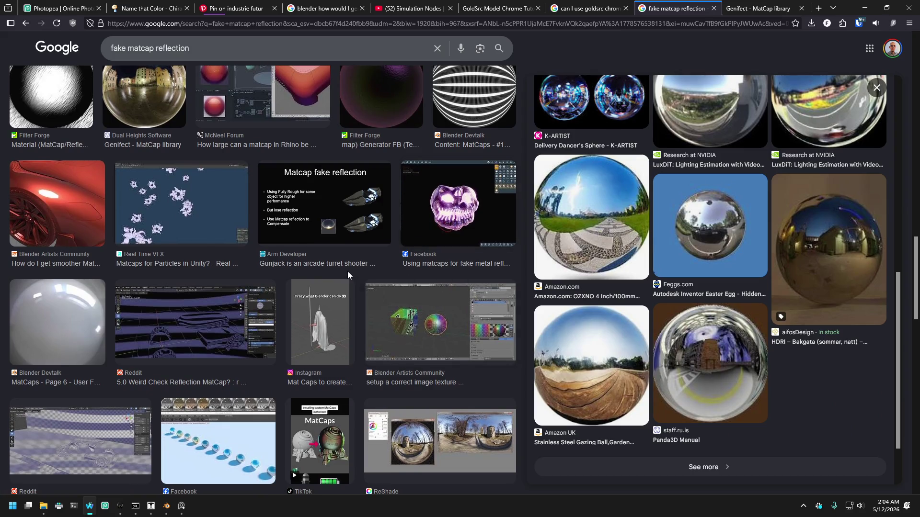
{"action": "scroll", "coordinate": [346, 271], "scroll_direction": "down", "scroll_amount": 3}
{"action": "scroll", "coordinate": [676, 265], "scroll_direction": "down", "scroll_amount": 2}
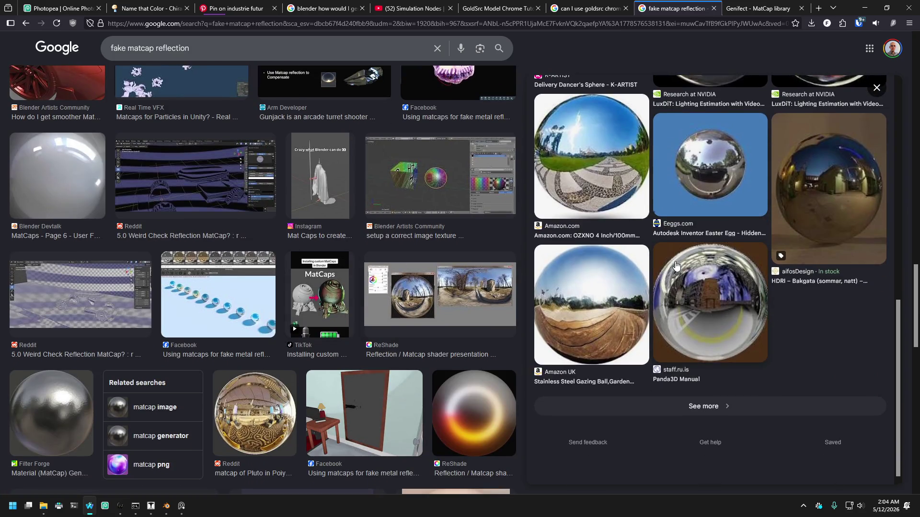
{"action": "scroll", "coordinate": [259, 307], "scroll_direction": "down", "scroll_amount": 6}
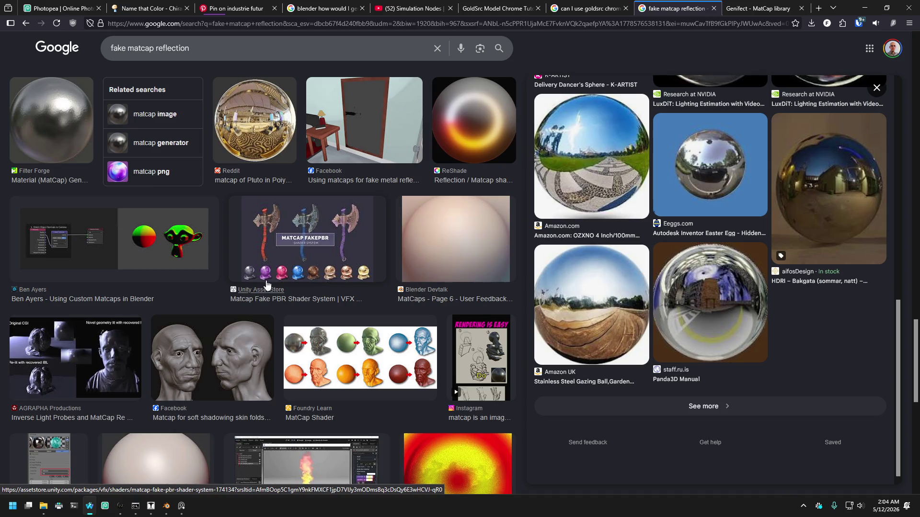
{"action": "scroll", "coordinate": [259, 283], "scroll_direction": "down", "scroll_amount": 9}
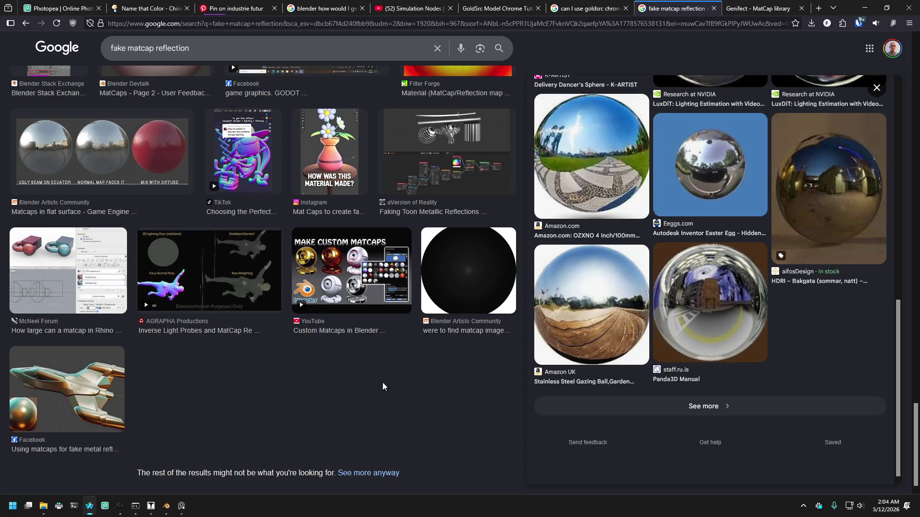
{"action": "scroll", "coordinate": [291, 225], "scroll_direction": "up", "scroll_amount": 10}
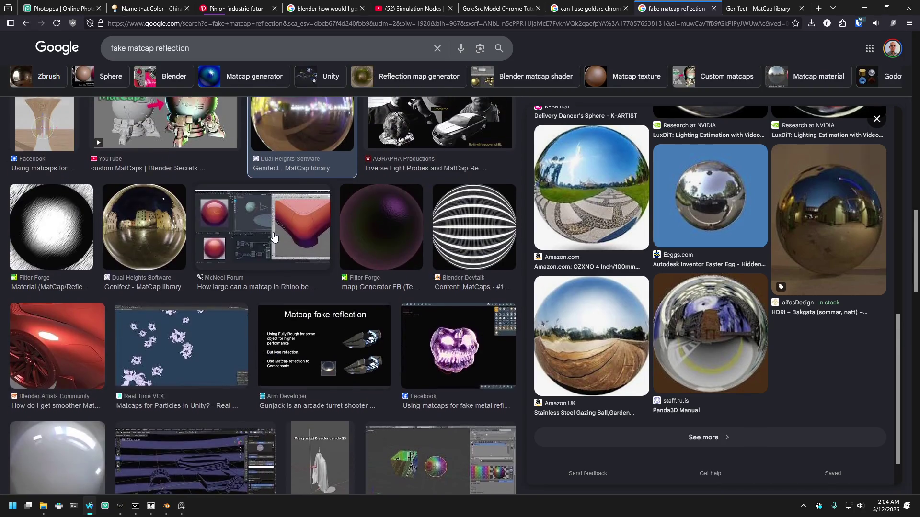
{"action": "scroll", "coordinate": [273, 236], "scroll_direction": "up", "scroll_amount": 8}
{"action": "scroll", "coordinate": [575, 81], "scroll_direction": "up", "scroll_amount": 3}
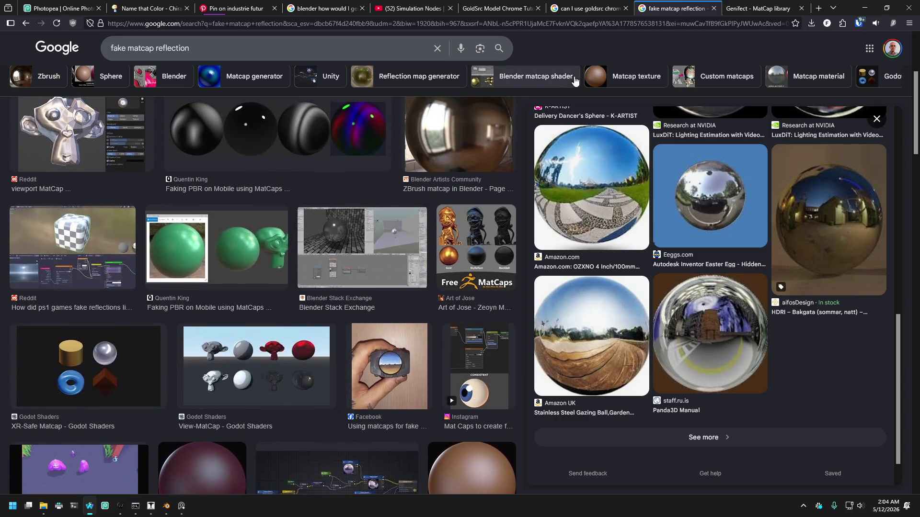
{"action": "scroll", "coordinate": [394, 295], "scroll_direction": "down", "scroll_amount": 3}
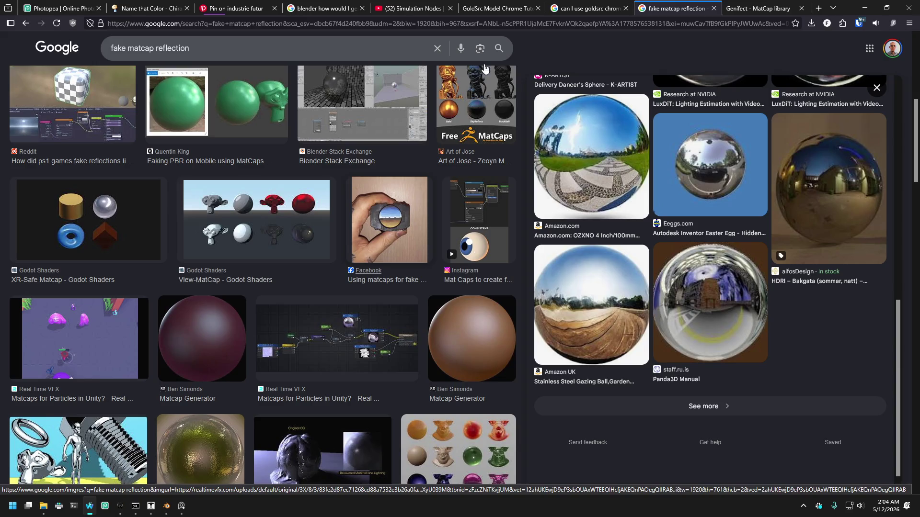
{"action": "left_click", "coordinate": [567, 11]}
Read the GoldSrc Model Chrome Tutorial down to the Sven Co-Op section recommending 256X256 chrome.
{"action": "left_click", "coordinate": [395, 9]}
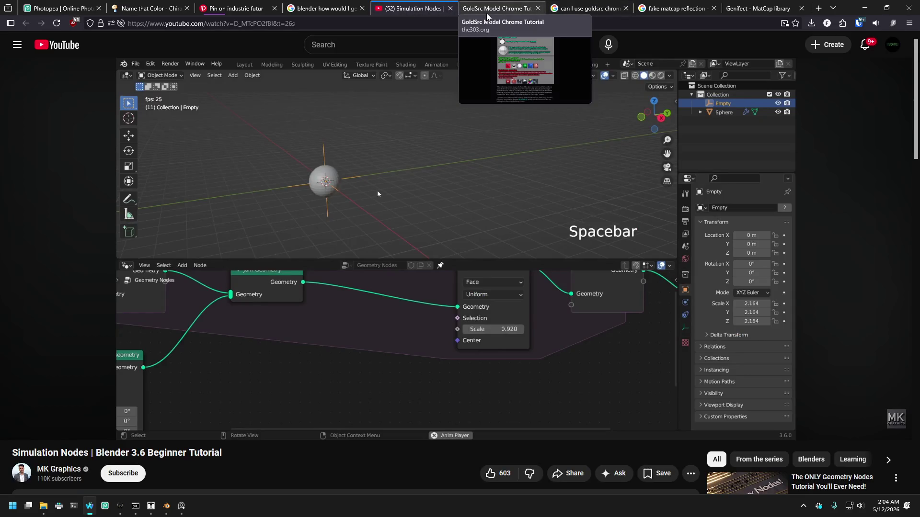
{"action": "left_click", "coordinate": [474, 9]}
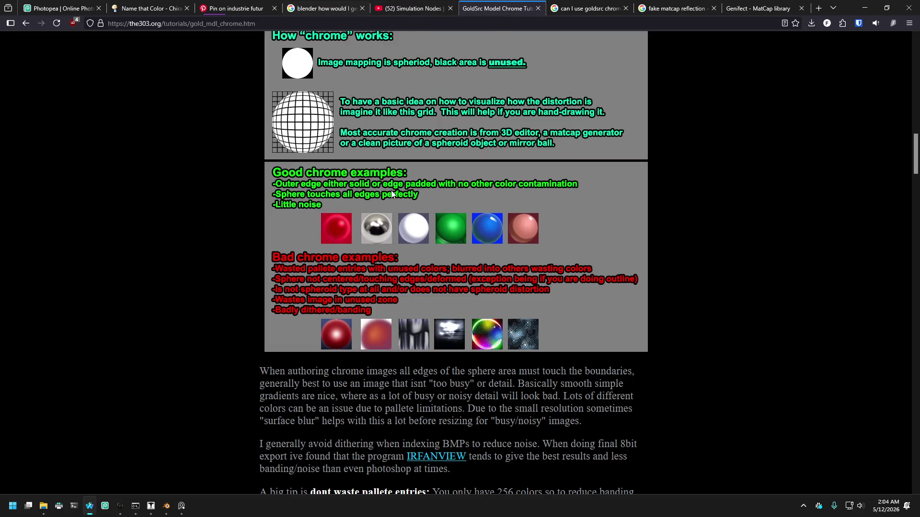
{"action": "scroll", "coordinate": [427, 244], "scroll_direction": "up", "scroll_amount": 3}
{"action": "scroll", "coordinate": [424, 246], "scroll_direction": "down", "scroll_amount": 3}
{"action": "scroll", "coordinate": [422, 244], "scroll_direction": "down", "scroll_amount": 15}
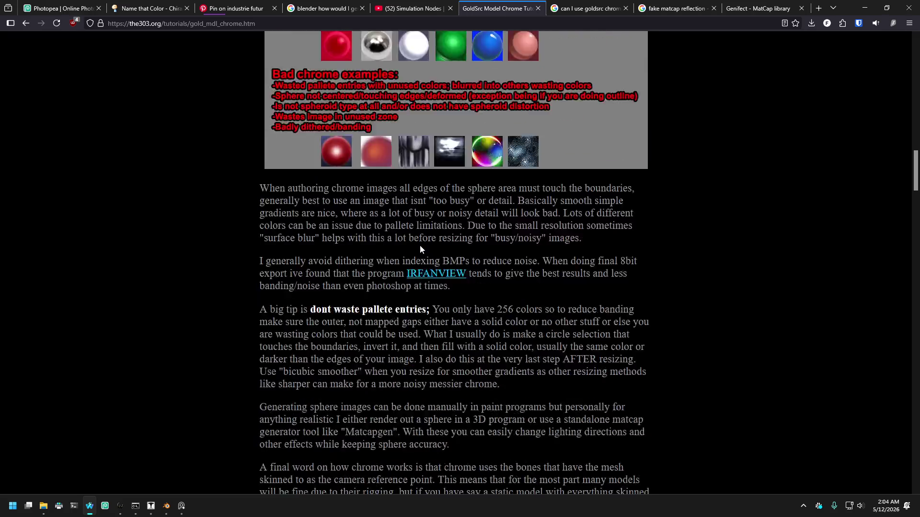
{"action": "scroll", "coordinate": [419, 247], "scroll_direction": "down", "scroll_amount": 15}
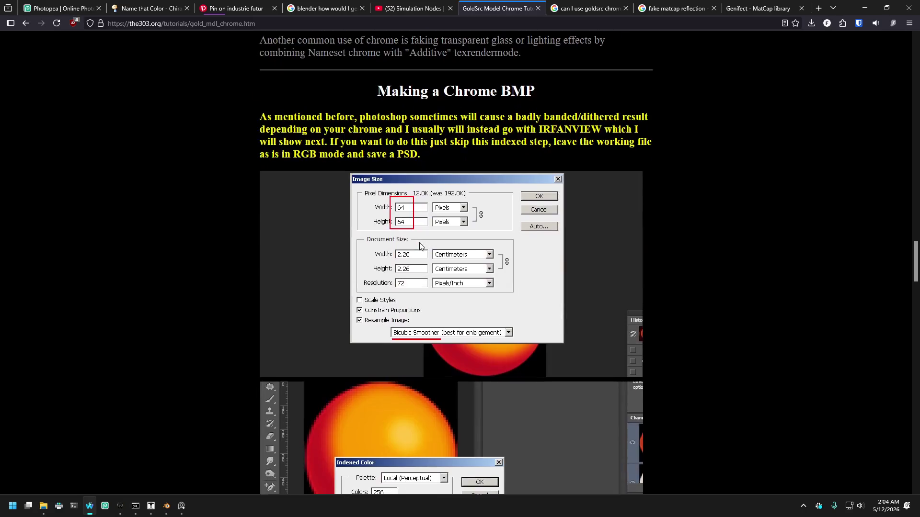
{"action": "scroll", "coordinate": [419, 242], "scroll_direction": "down", "scroll_amount": 15}
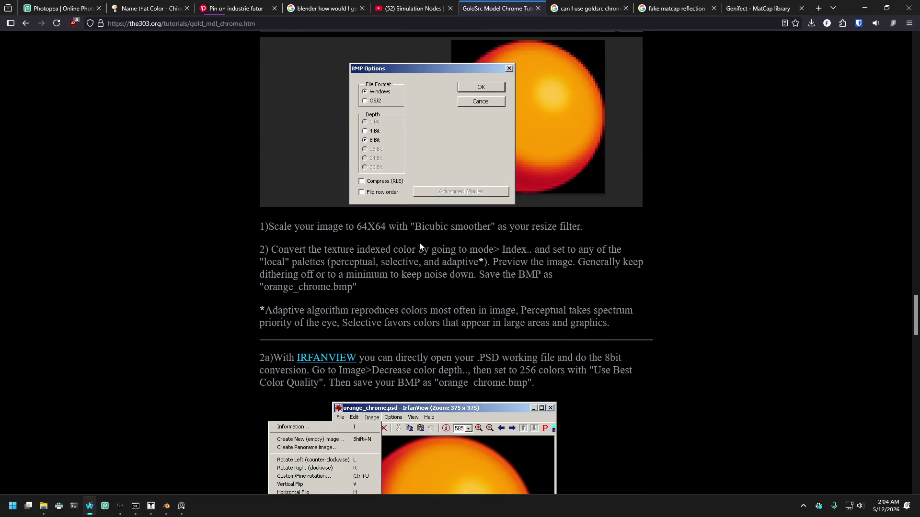
{"action": "scroll", "coordinate": [419, 246], "scroll_direction": "down", "scroll_amount": 15}
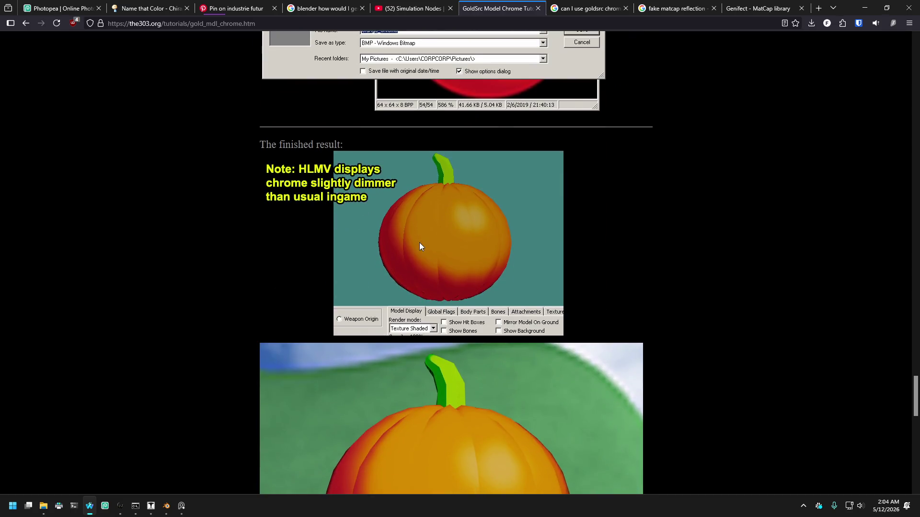
{"action": "scroll", "coordinate": [420, 245], "scroll_direction": "down", "scroll_amount": 4}
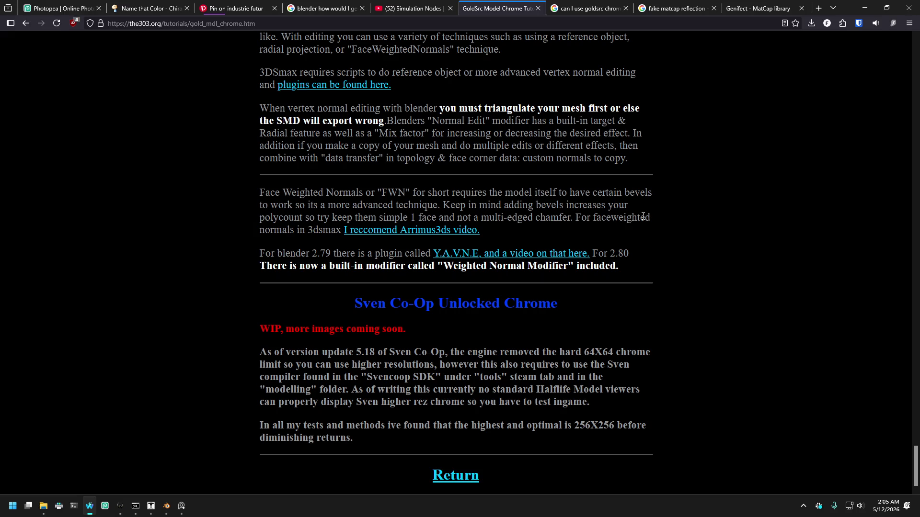
Open the Arrimus3ds video link in a new, muted tab.
{"action": "right_click", "coordinate": [443, 234]}
{"action": "left_click", "coordinate": [467, 238]}
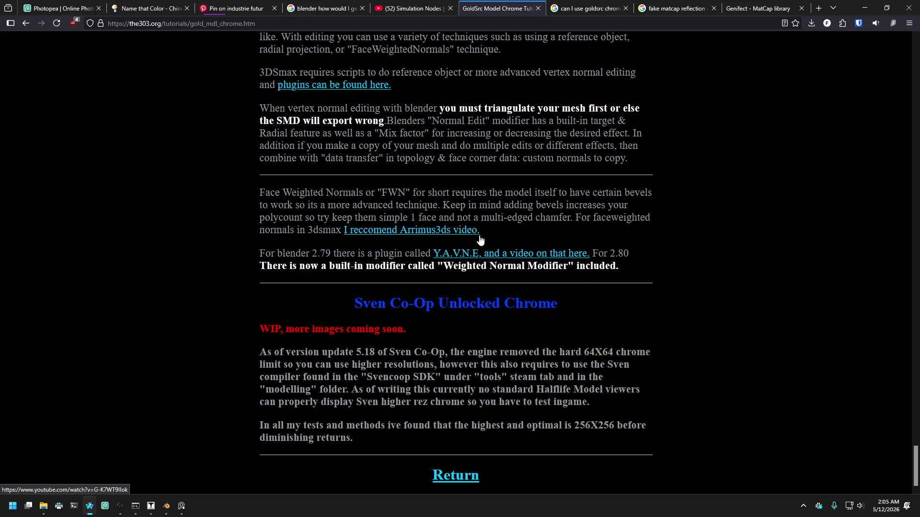
{"action": "left_click", "coordinate": [536, 8]}
{"action": "right_click", "coordinate": [537, 9]}
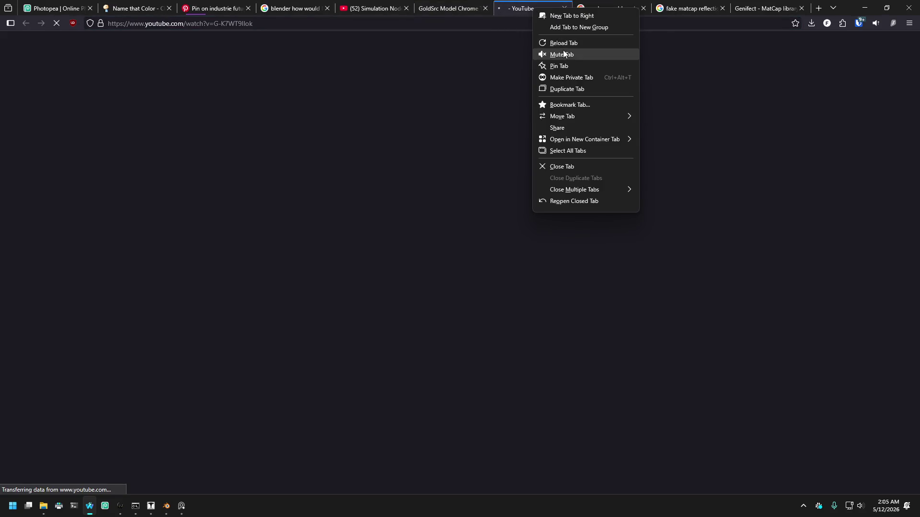
{"action": "left_click", "coordinate": [549, 54]}
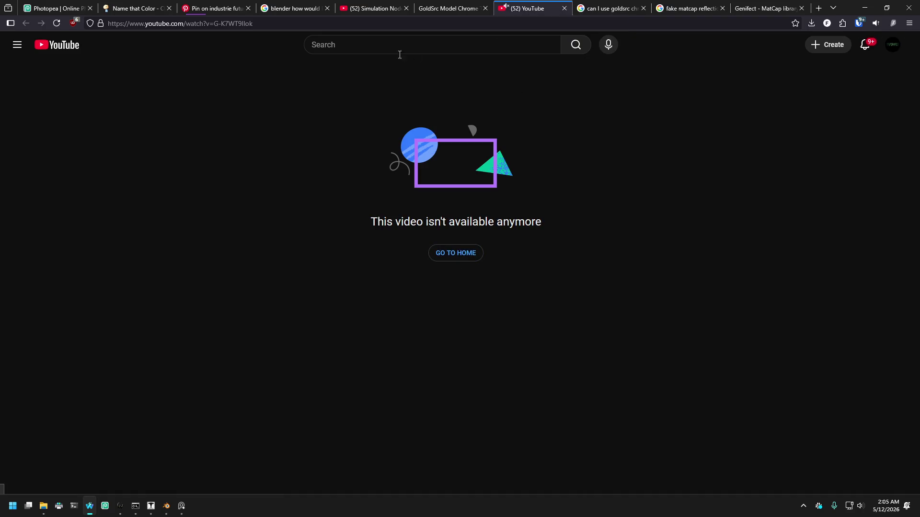
Search the web for 'youtube cached videos'.
{"action": "left_click", "coordinate": [286, 24]}
{"action": "left_click", "coordinate": [278, 25]}
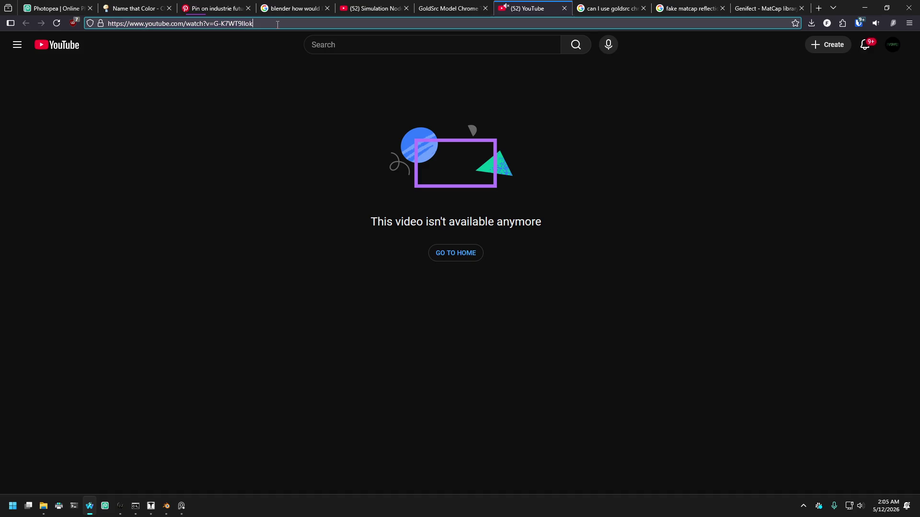
{"action": "key", "text": "ctrl+a"}
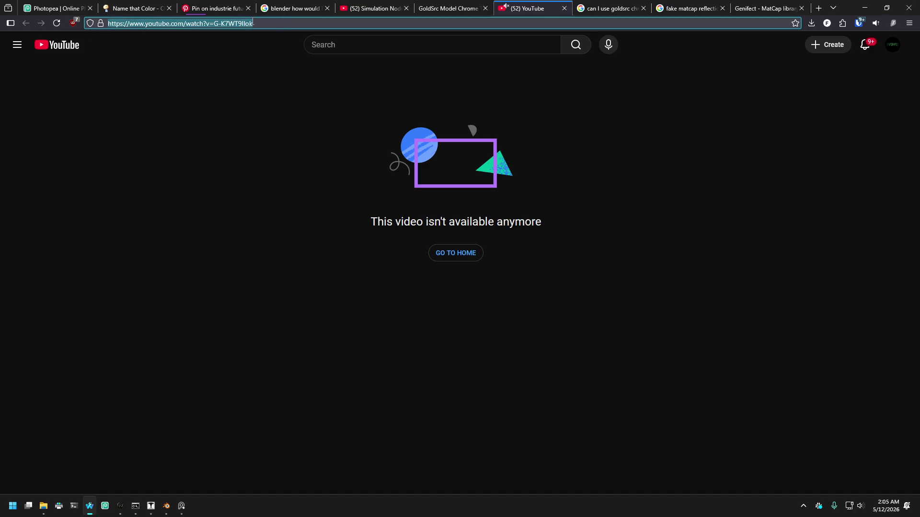
{"action": "type", "text": "youtuve"}
{"action": "key", "text": "BackSpace"}
{"action": "key", "text": "BackSpace"}
{"action": "key", "text": "BackSpace"}
{"action": "type", "text": "be ch"}
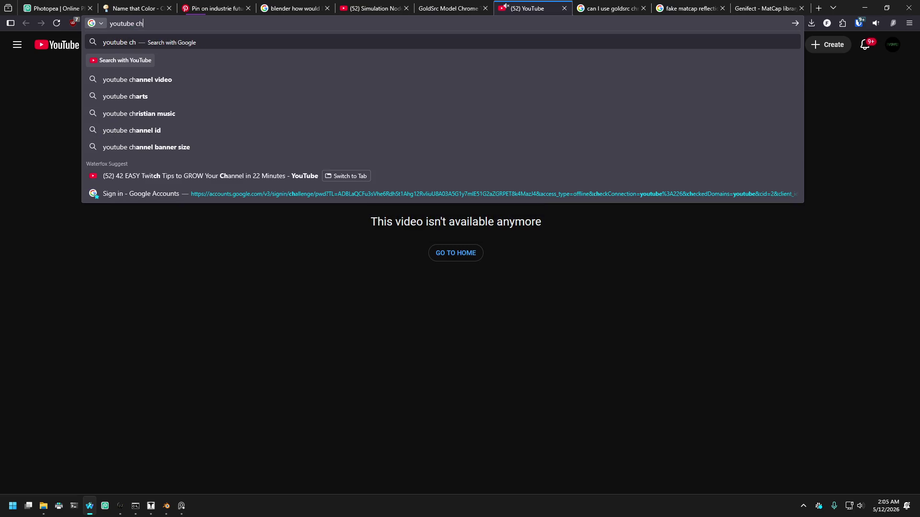
{"action": "type", "text": "ached viode"}
{"action": "key", "text": "BackSpace"}
{"action": "key", "text": "BackSpace"}
{"action": "key", "text": "BackSpace"}
{"action": "type", "text": "deos"}
{"action": "key", "text": "Return"}
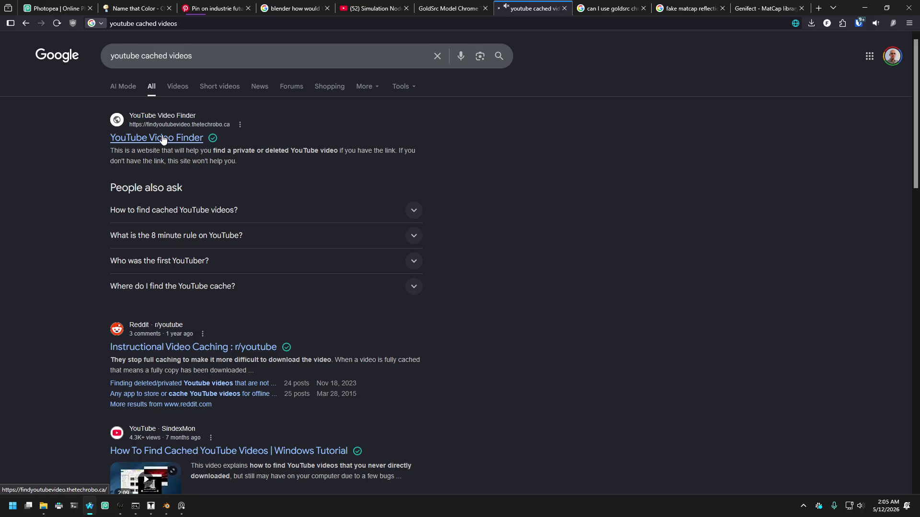
Look up the unavailable video's URL in YouTube Video Finder and open its Wayback Machine capture.
{"action": "left_click", "coordinate": [163, 139]}
{"action": "left_click", "coordinate": [352, 181]}
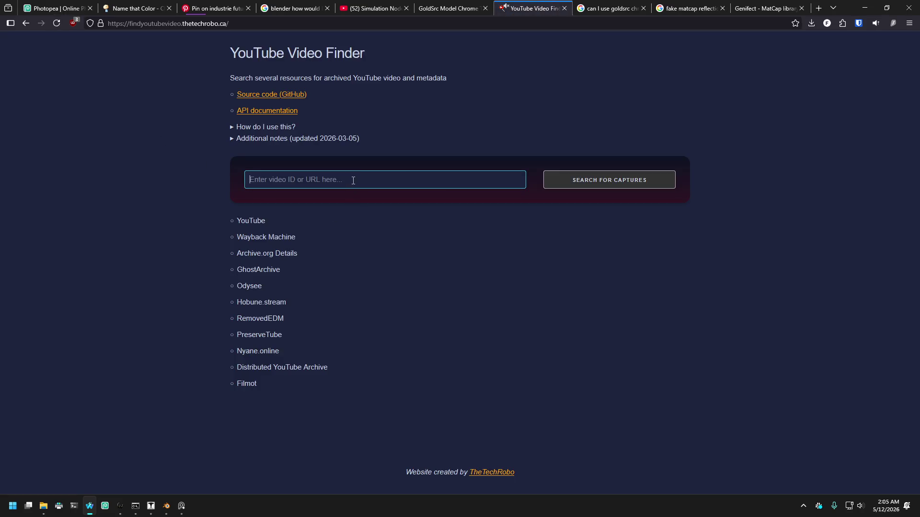
{"action": "type", "text": "https://www.youtube.com/watch?v=G-K7WT9Ilok"}
{"action": "key", "text": "Return"}
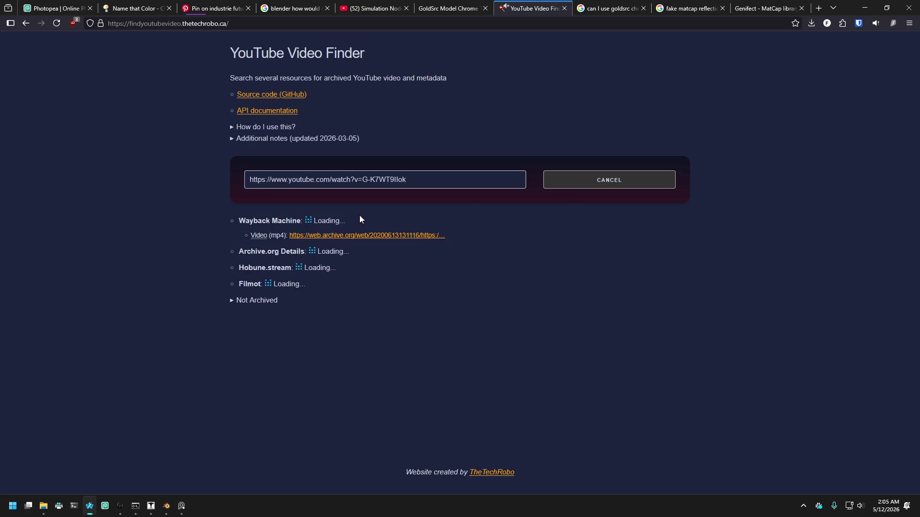
{"action": "middle_click", "coordinate": [347, 237]}
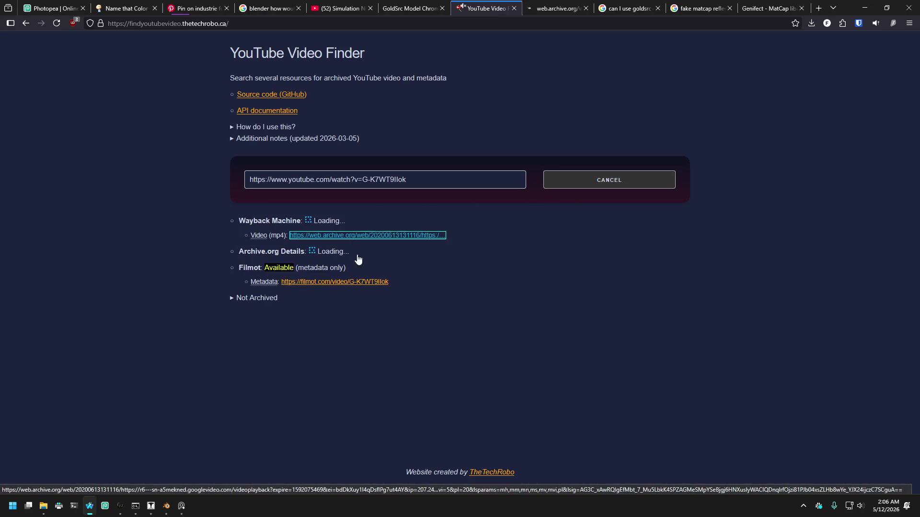
{"action": "left_click", "coordinate": [542, 8]}
Mute the Wayback tab, play the archived video and skip to the chamfered cube section.
{"action": "right_click", "coordinate": [542, 8]}
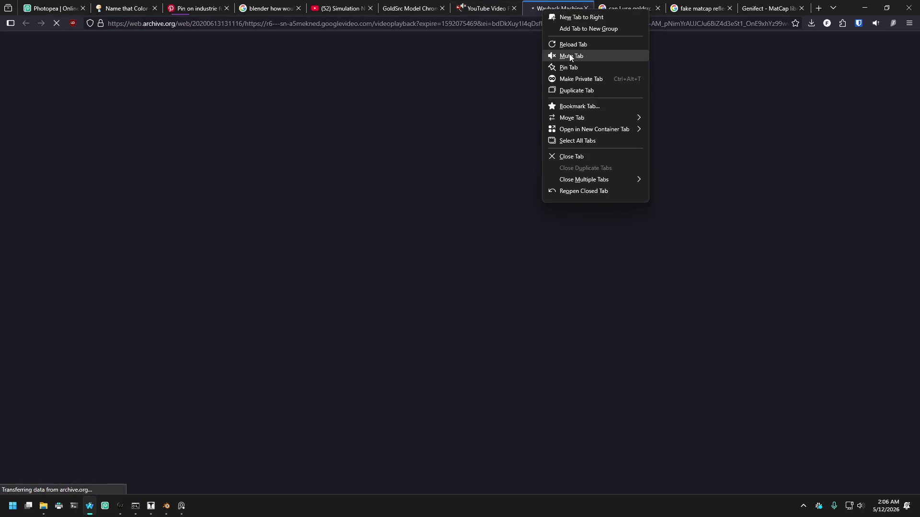
{"action": "left_click", "coordinate": [570, 56]}
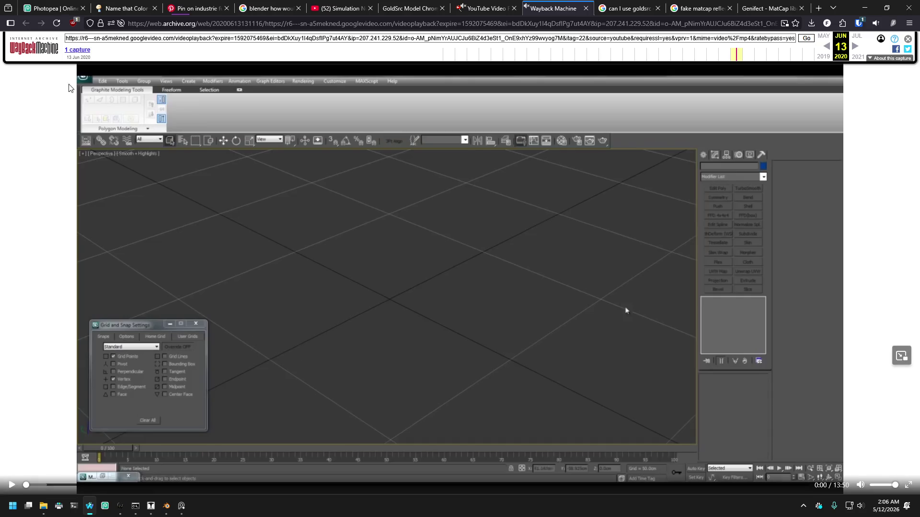
{"action": "left_click", "coordinate": [12, 487]}
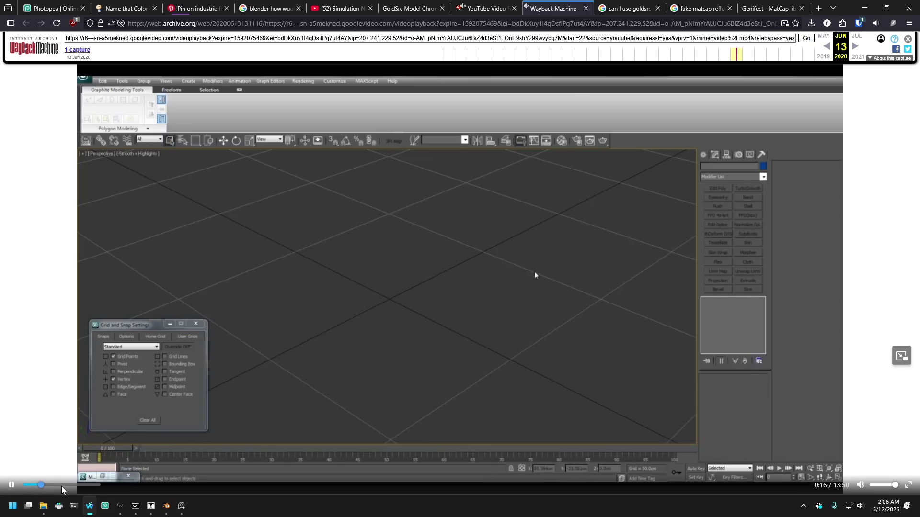
{"action": "left_click", "coordinate": [61, 486]}
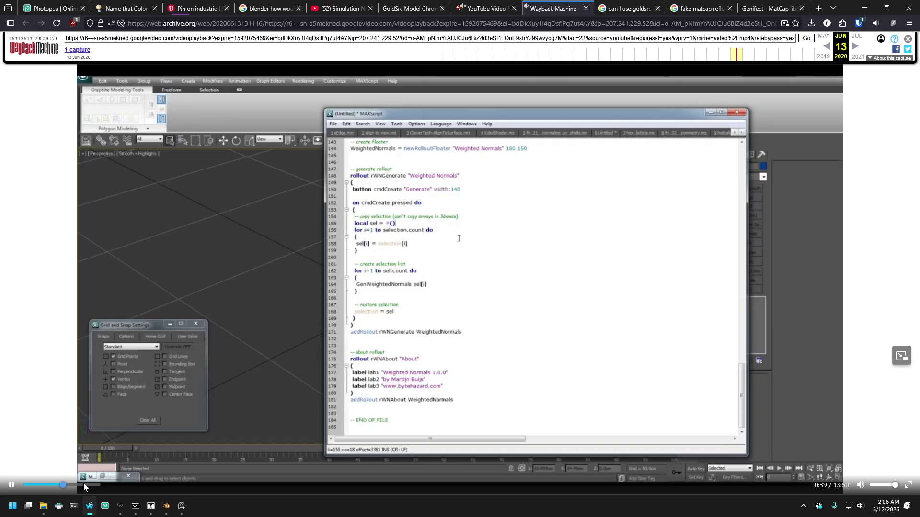
{"action": "left_click_drag", "start_coordinate": [83, 484], "coordinate": [133, 485]}
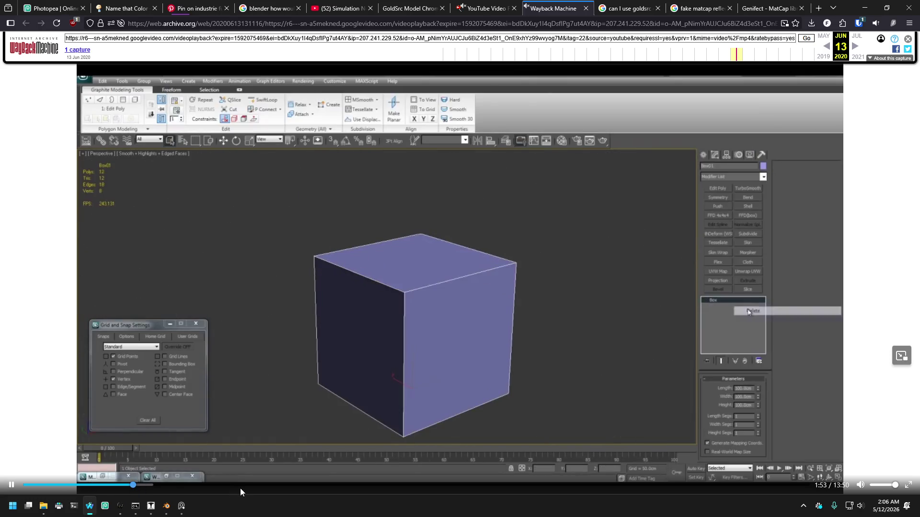
{"action": "left_click", "coordinate": [175, 485]}
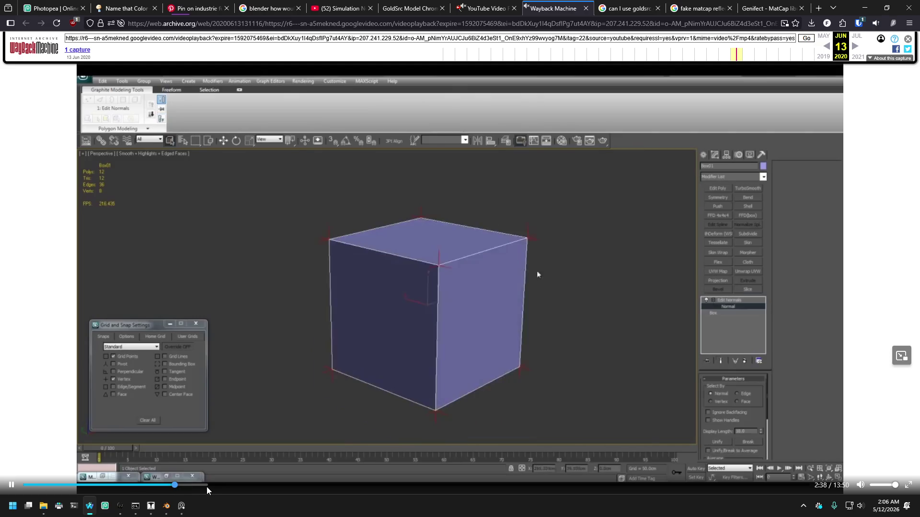
{"action": "left_click", "coordinate": [211, 485]}
{"action": "left_click", "coordinate": [162, 486]}
{"action": "mouse_move", "coordinate": [160, 488]}
{"action": "left_mouse_down"}
{"action": "mouse_move", "coordinate": [142, 488]}
{"action": "mouse_move", "coordinate": [289, 483]}
{"action": "left_mouse_up"}
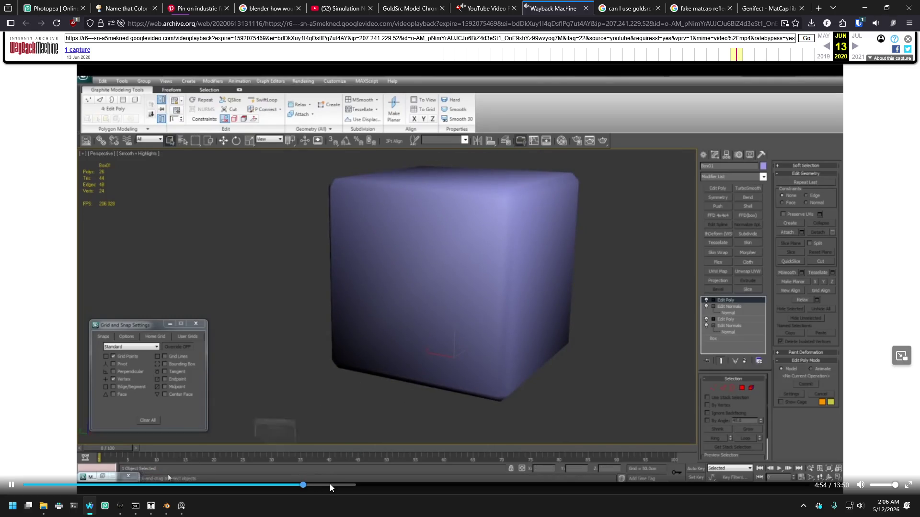
Skim through the two-cube comparison, the smooth-shaded box and the box edge close-ups.
{"action": "left_click", "coordinate": [349, 485]}
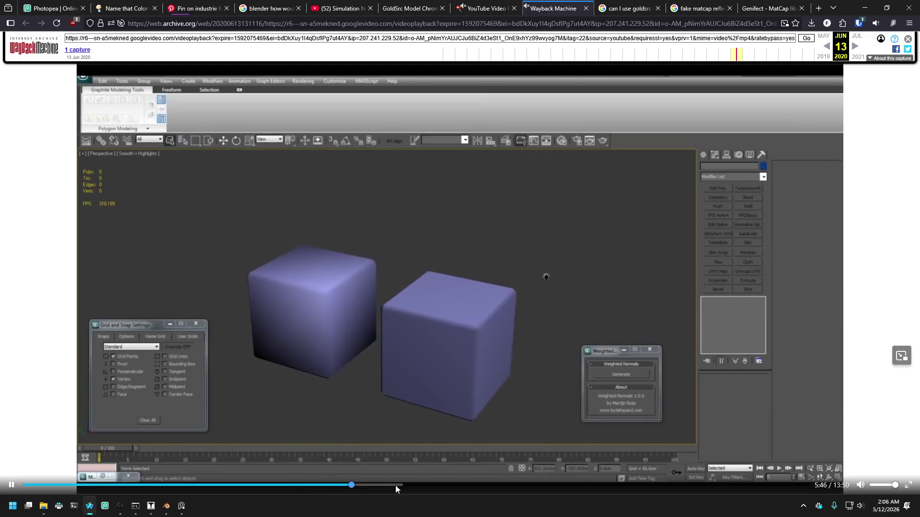
{"action": "left_click", "coordinate": [397, 485]}
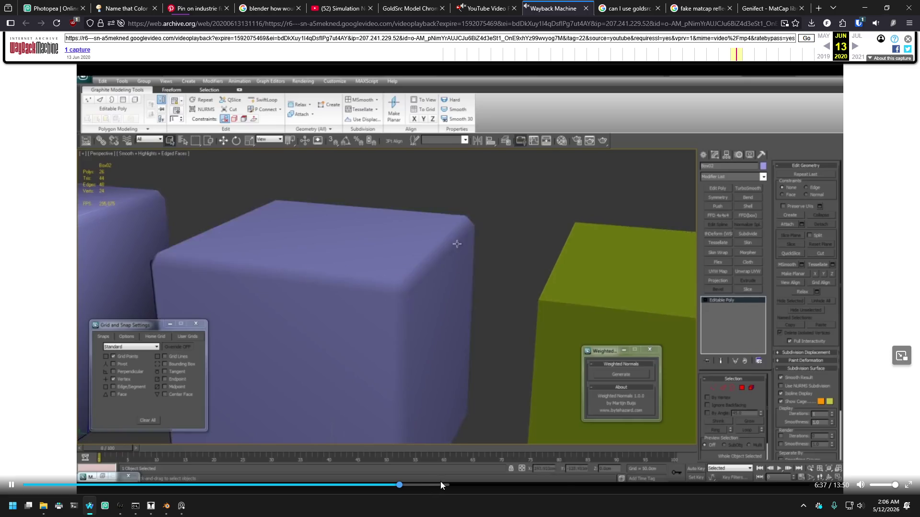
{"action": "left_click", "coordinate": [441, 483]}
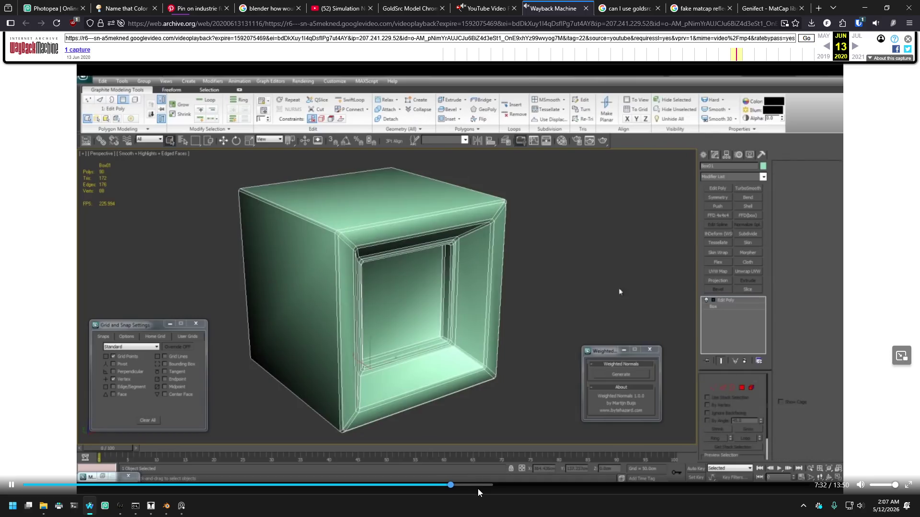
{"action": "left_click", "coordinate": [478, 488]}
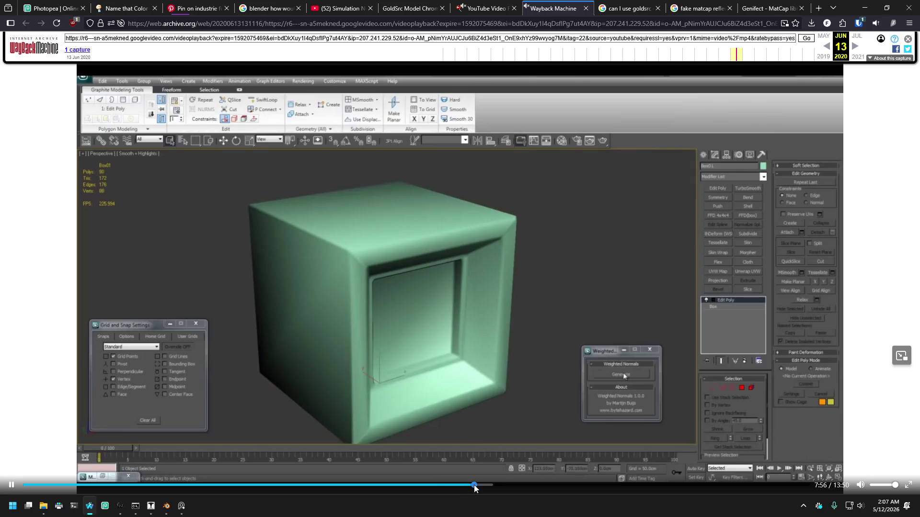
{"action": "left_click", "coordinate": [493, 485]}
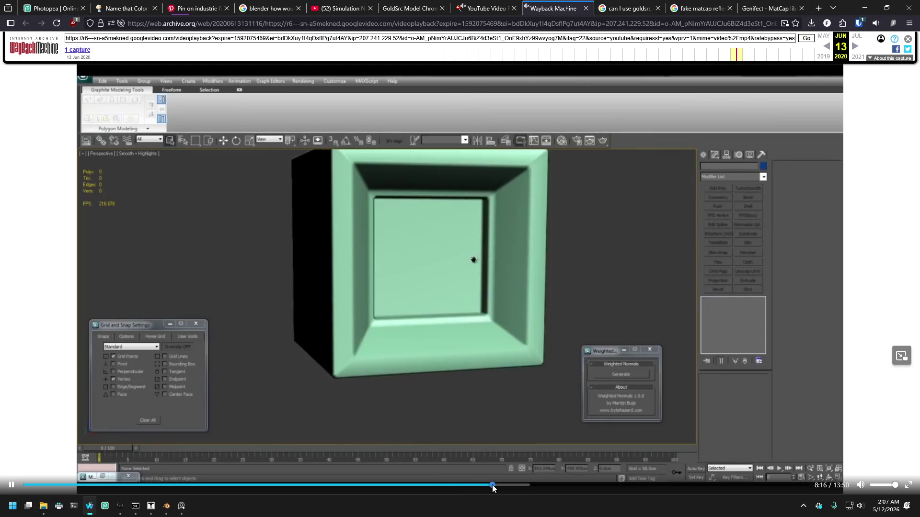
{"action": "left_click", "coordinate": [522, 485]}
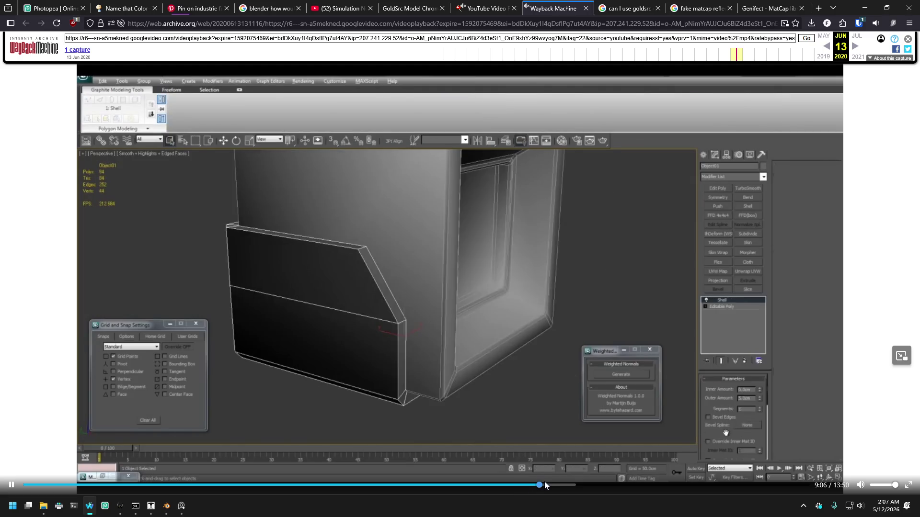
{"action": "left_click", "coordinate": [560, 485]}
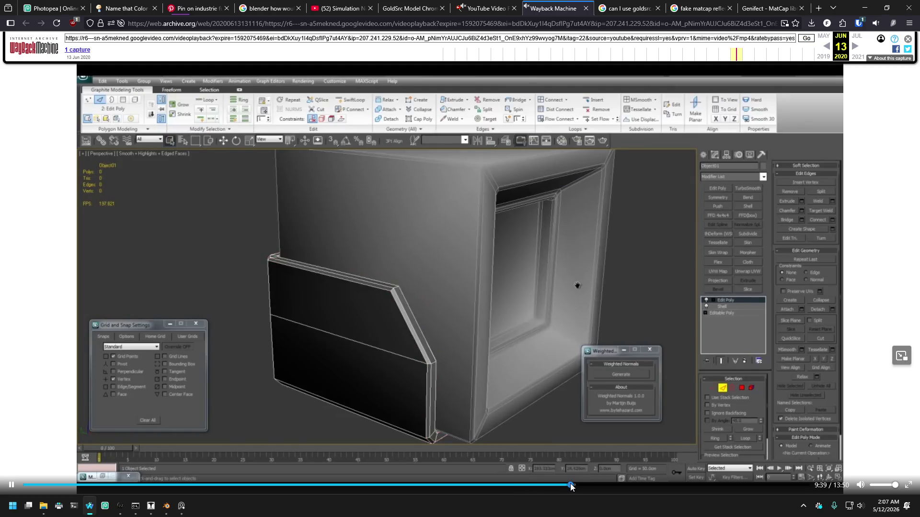
{"action": "left_click", "coordinate": [608, 485]}
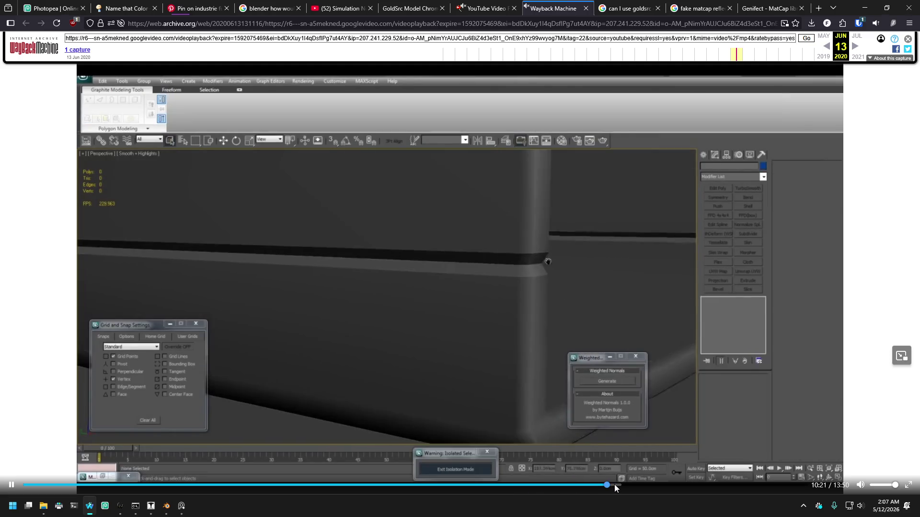
{"action": "left_click", "coordinate": [586, 485]}
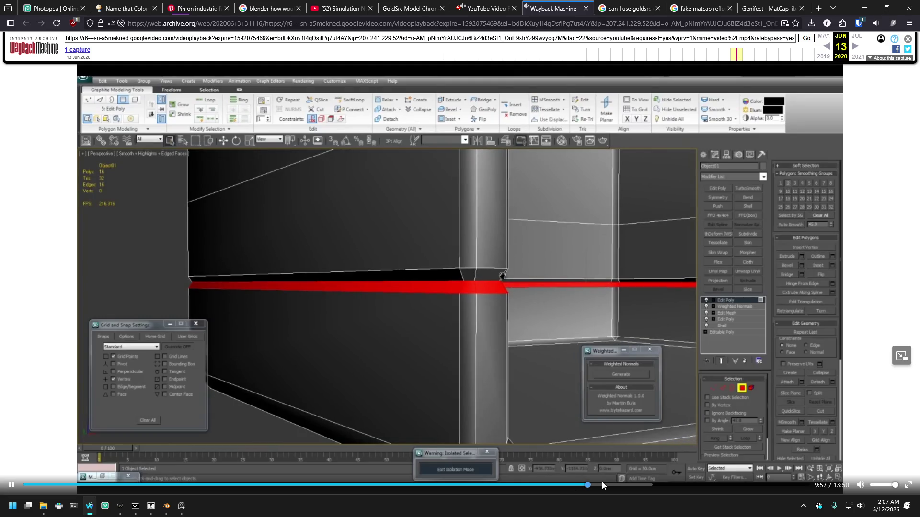
{"action": "left_click", "coordinate": [635, 485]}
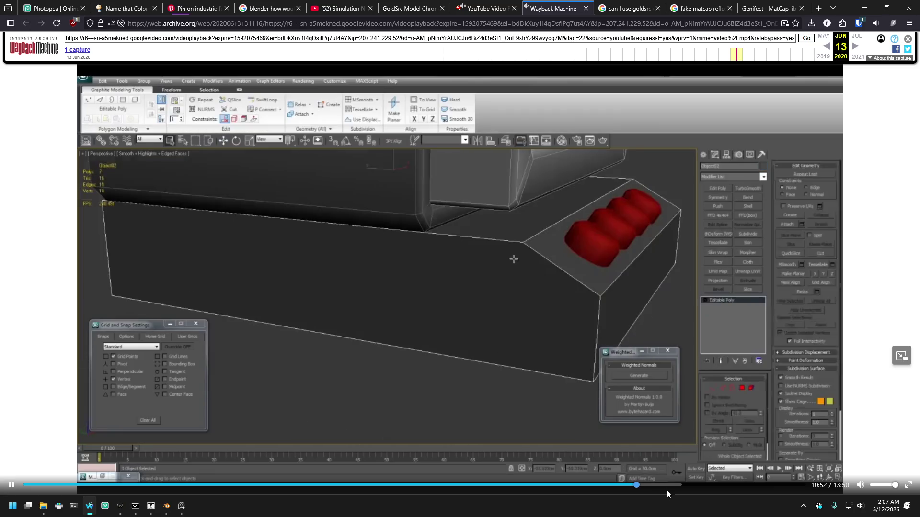
Skip through the detach step and finished monitors to the 13:50 end, then return to the chrome tutorial.
{"action": "left_click", "coordinate": [666, 490]}
{"action": "left_click", "coordinate": [682, 488]}
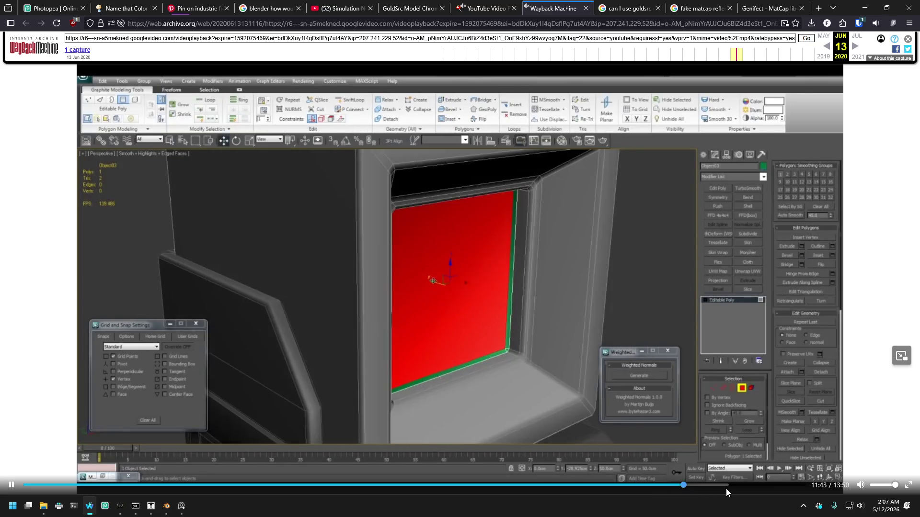
{"action": "left_click", "coordinate": [726, 489]}
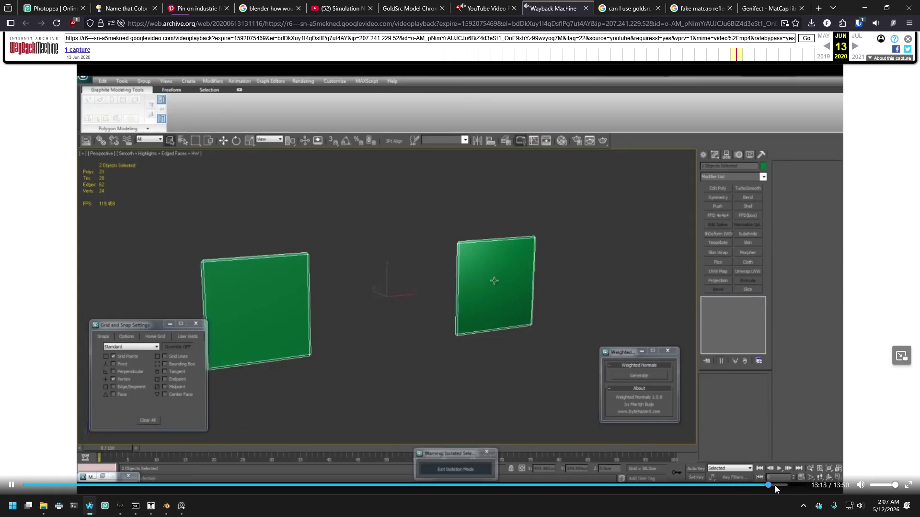
{"action": "left_click", "coordinate": [786, 485]}
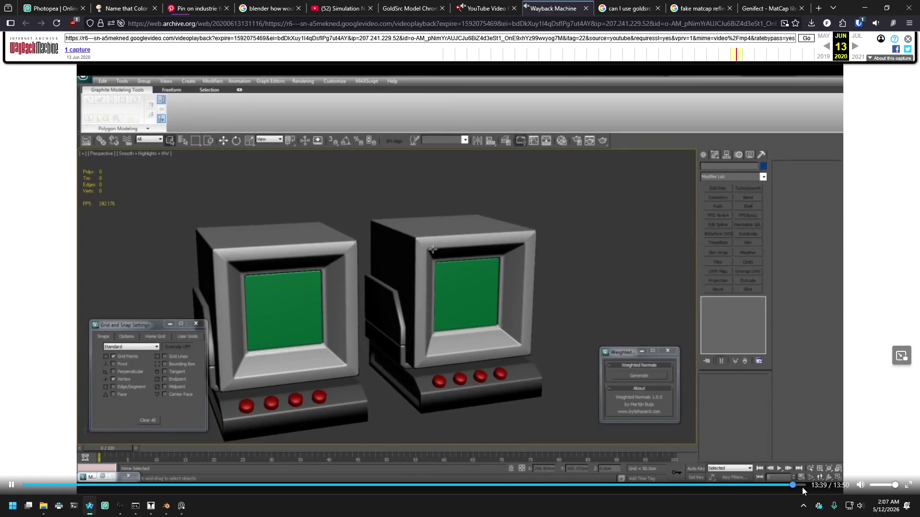
{"action": "left_click", "coordinate": [802, 485]}
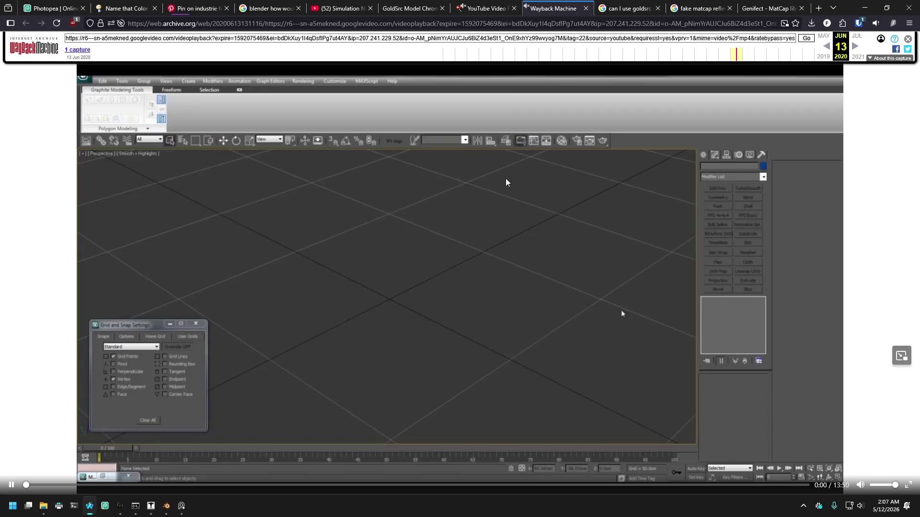
{"action": "left_click", "coordinate": [482, 8]}
{"action": "left_click", "coordinate": [424, 10]}
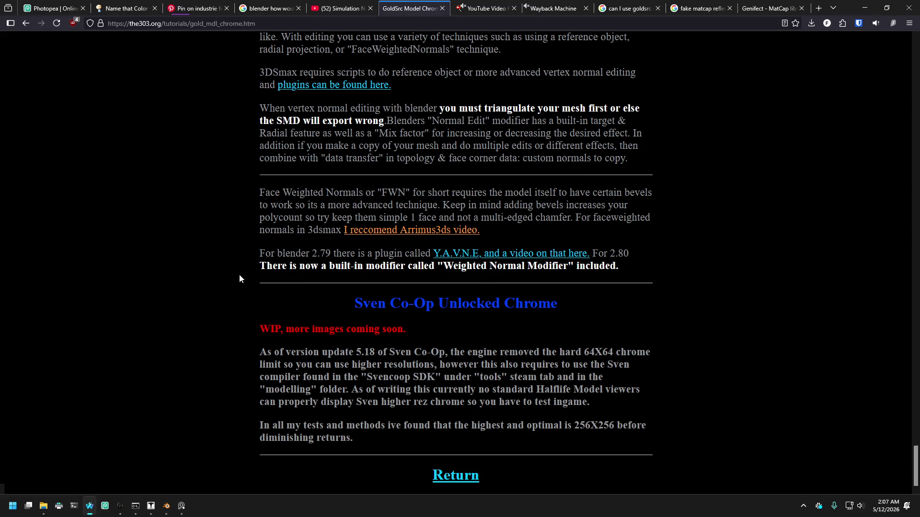
Open the Y.A.V.N.E. face weighted normals video in a new, muted tab.
{"action": "right_click", "coordinate": [516, 254]}
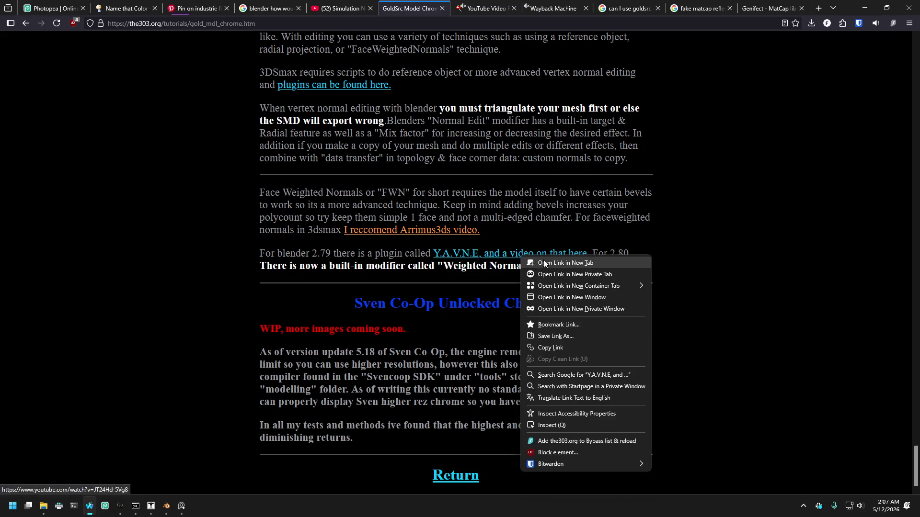
{"action": "left_click", "coordinate": [543, 260]}
{"action": "left_click", "coordinate": [446, 8]}
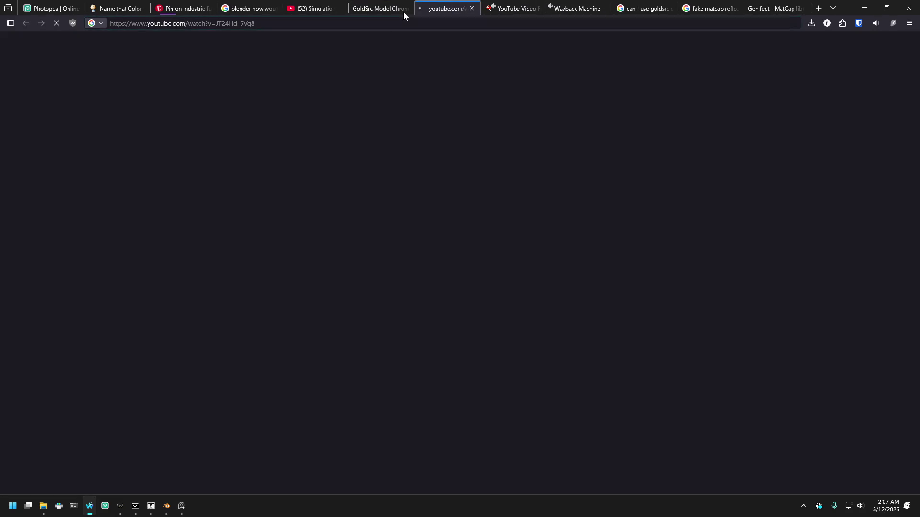
{"action": "left_click", "coordinate": [375, 27]}
{"action": "right_click", "coordinate": [247, 24]}
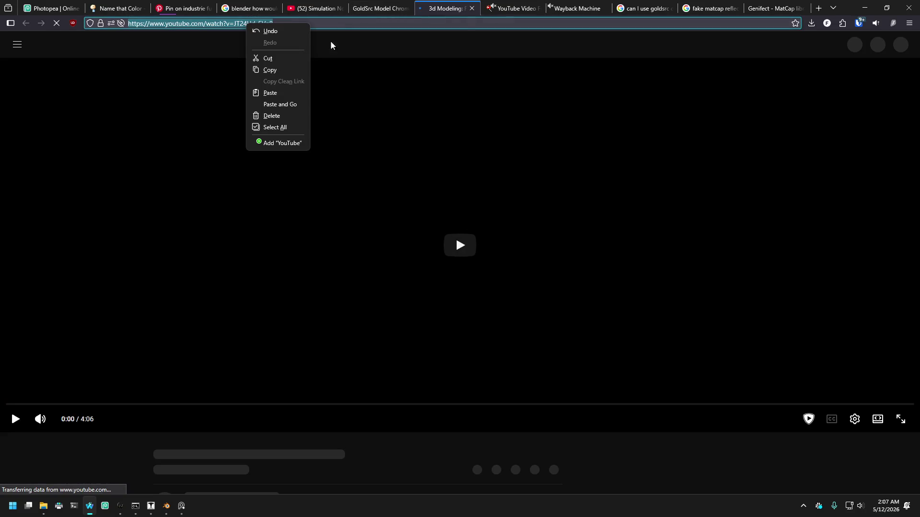
{"action": "right_click", "coordinate": [458, 8]}
{"action": "left_click", "coordinate": [493, 52]}
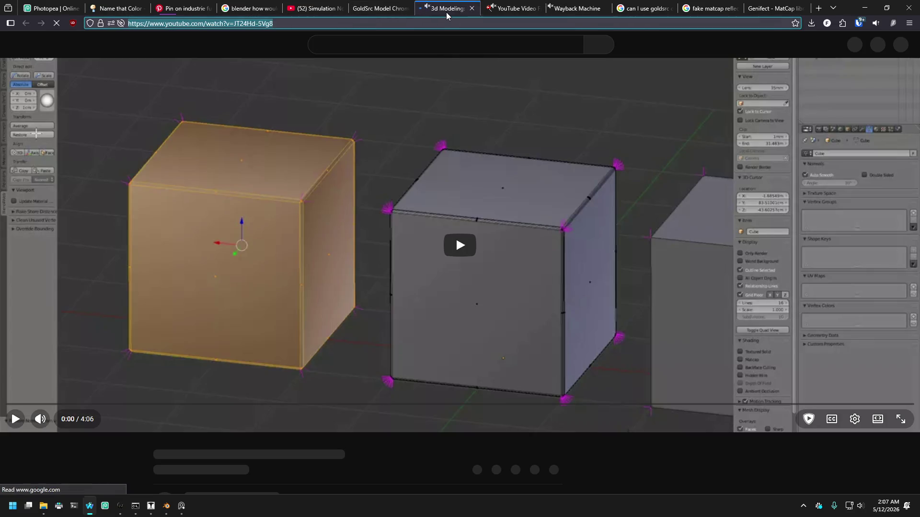
Play and skim the video past Blend4Web, the YAVNE GitHub page and Blender demo, then close it.
{"action": "left_click", "coordinate": [453, 250]}
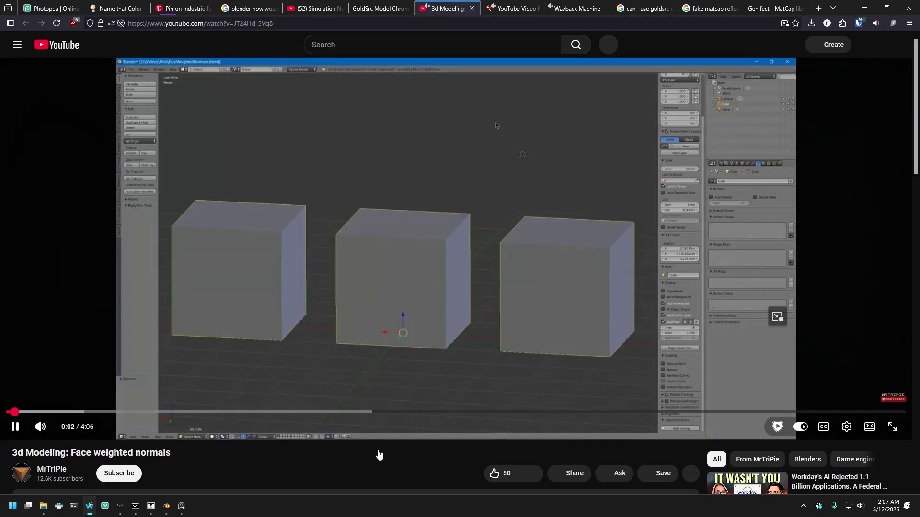
{"action": "left_click", "coordinate": [64, 413]}
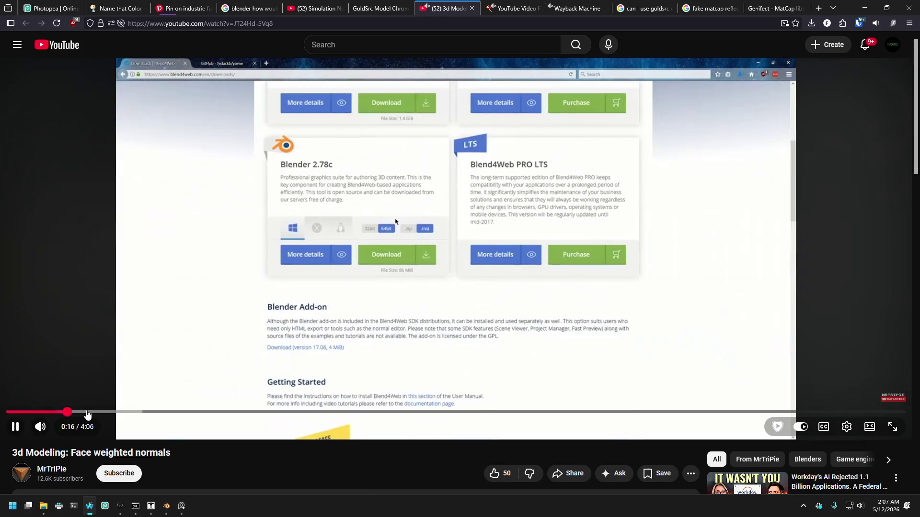
{"action": "left_click", "coordinate": [87, 415]}
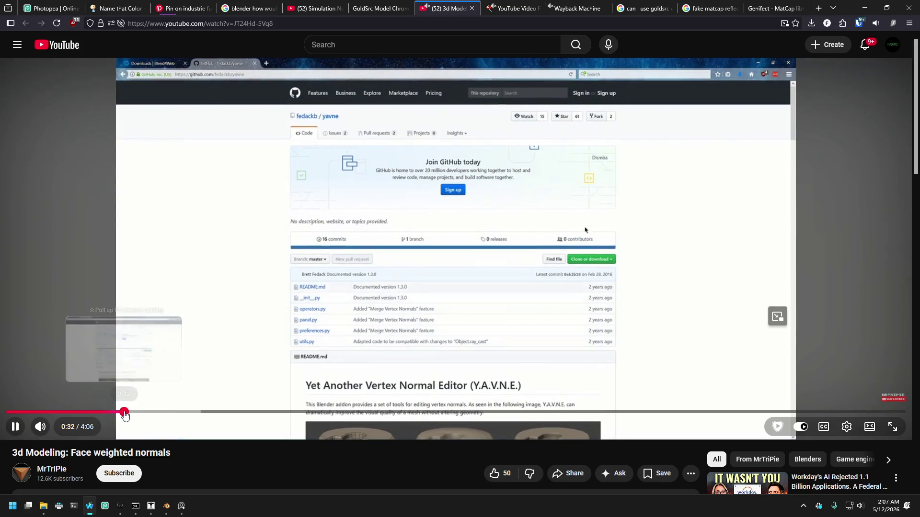
{"action": "left_click_drag", "start_coordinate": [123, 416], "coordinate": [856, 414]}
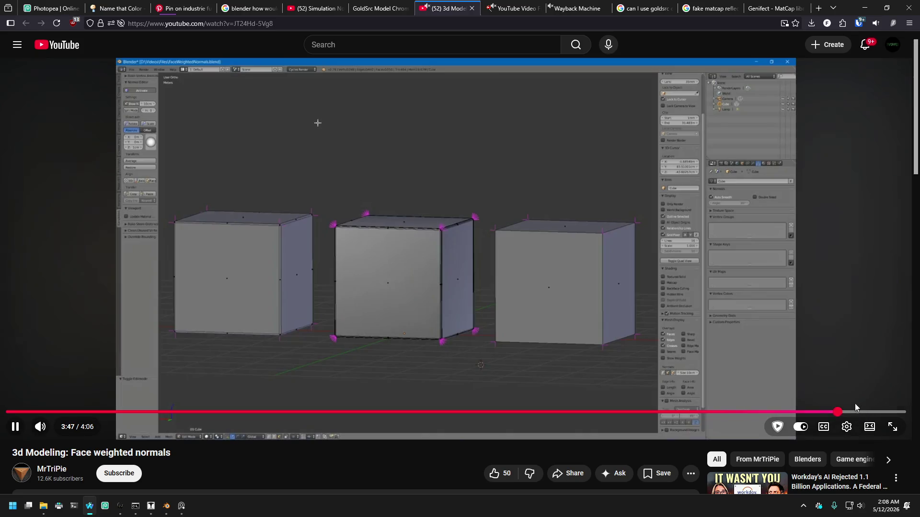
{"action": "left_click", "coordinate": [856, 415]}
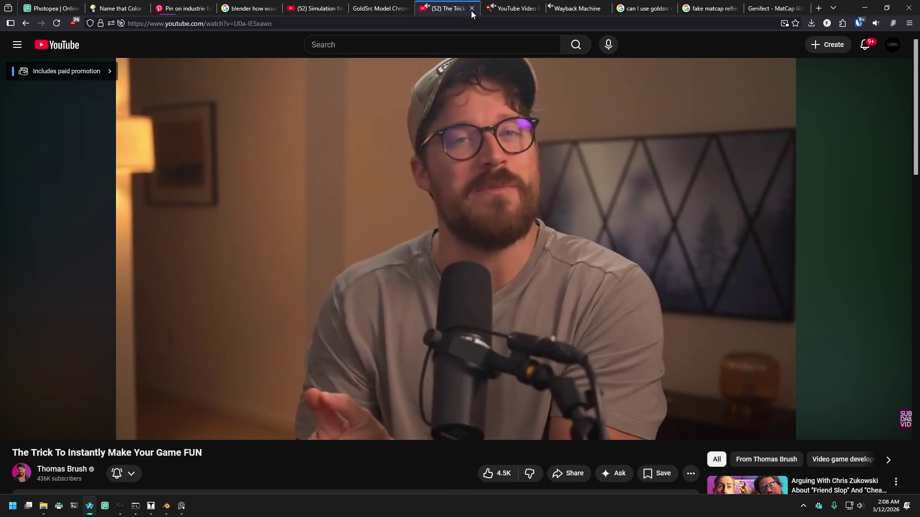
{"action": "left_click", "coordinate": [471, 10]}
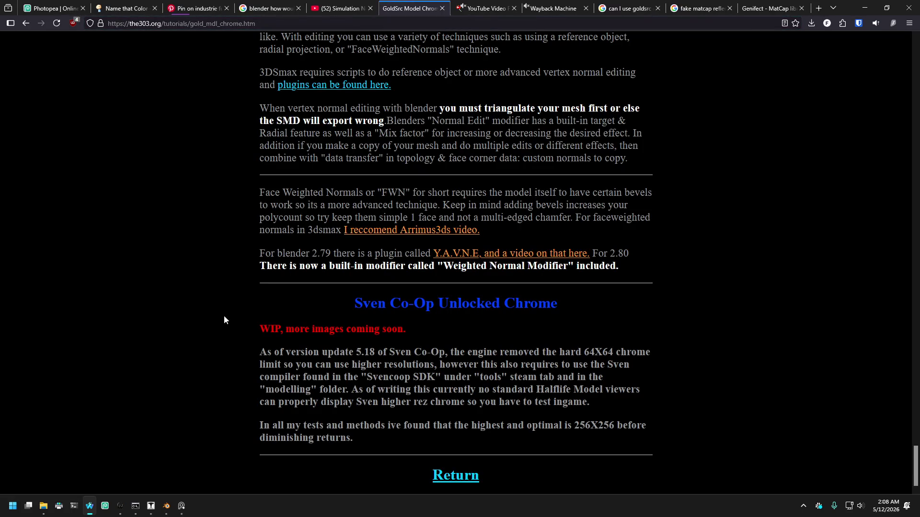
Scroll the chrome tutorial to its comparison of name-set flatshade chrome and flag-set shading chrome.
{"action": "scroll", "coordinate": [222, 317], "scroll_direction": "up", "scroll_amount": 3}
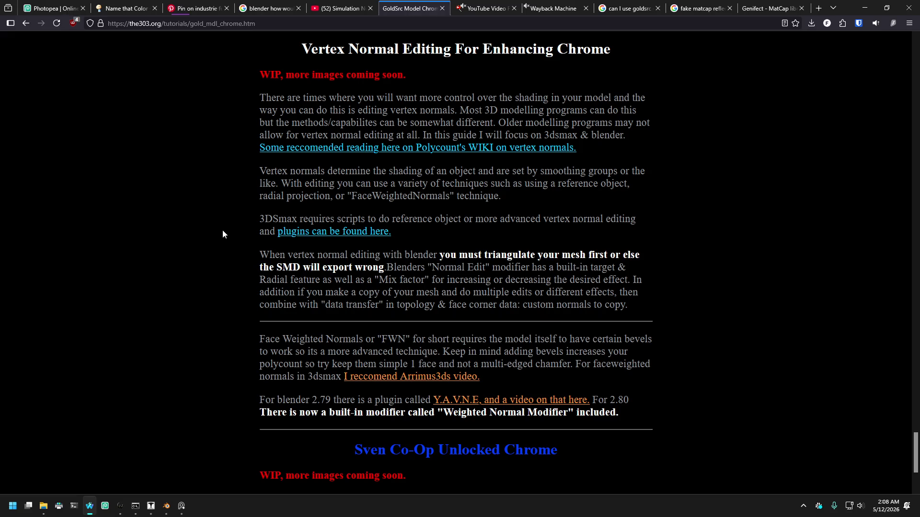
{"action": "scroll", "coordinate": [224, 229], "scroll_direction": "up", "scroll_amount": 6}
{"action": "scroll", "coordinate": [225, 221], "scroll_direction": "up", "scroll_amount": 12}
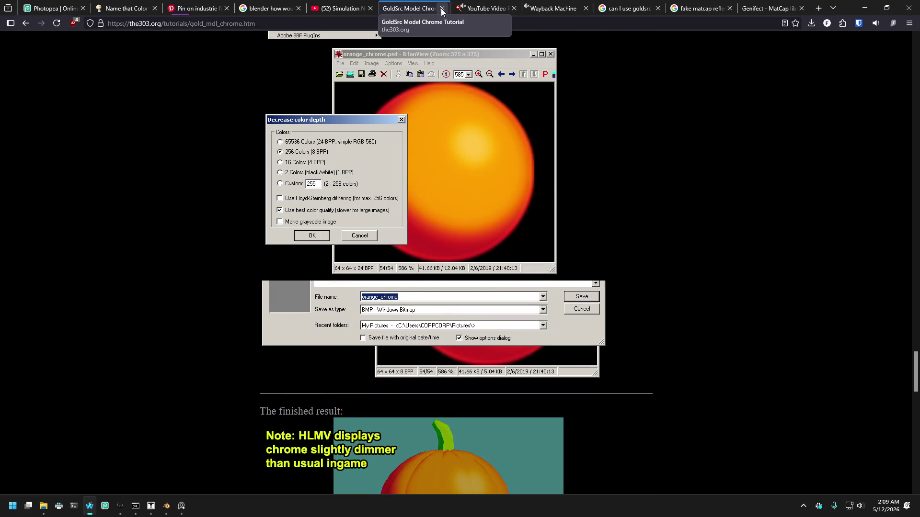
{"action": "left_click", "coordinate": [340, 8]}
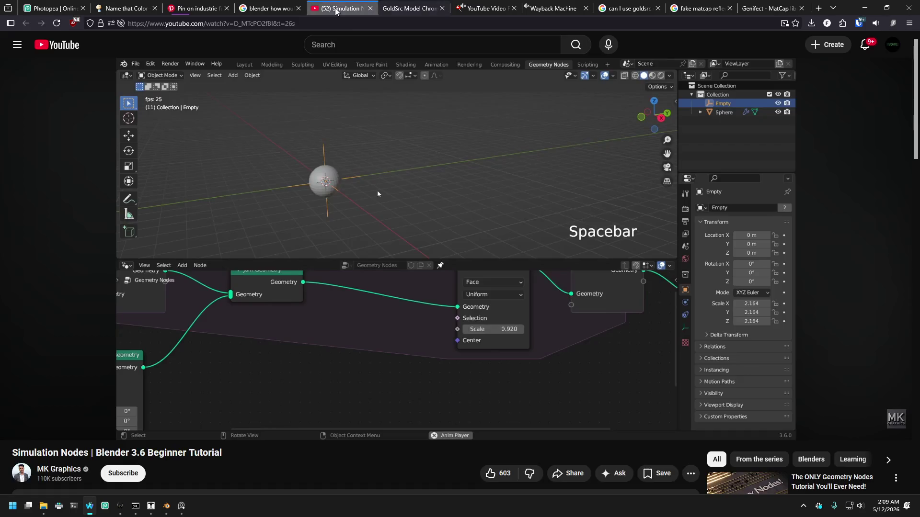
{"action": "left_click", "coordinate": [409, 10]}
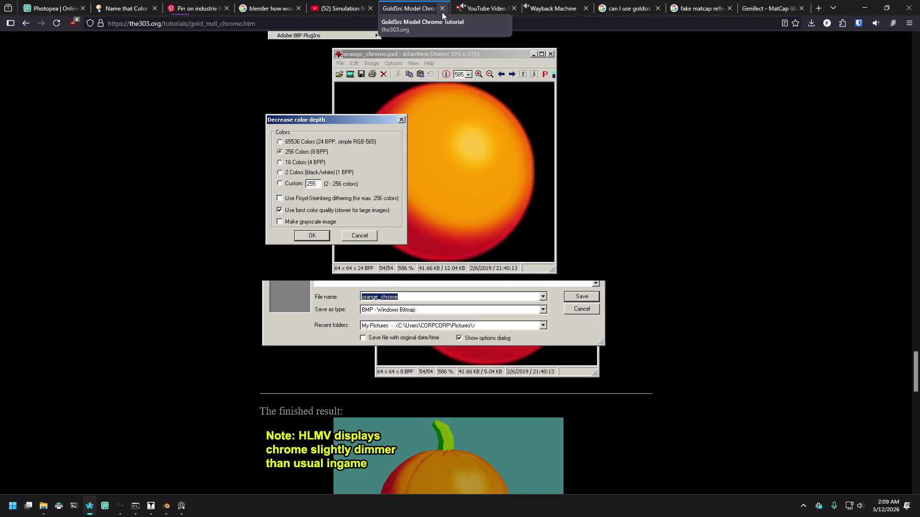
{"action": "scroll", "coordinate": [235, 224], "scroll_direction": "down", "scroll_amount": 10}
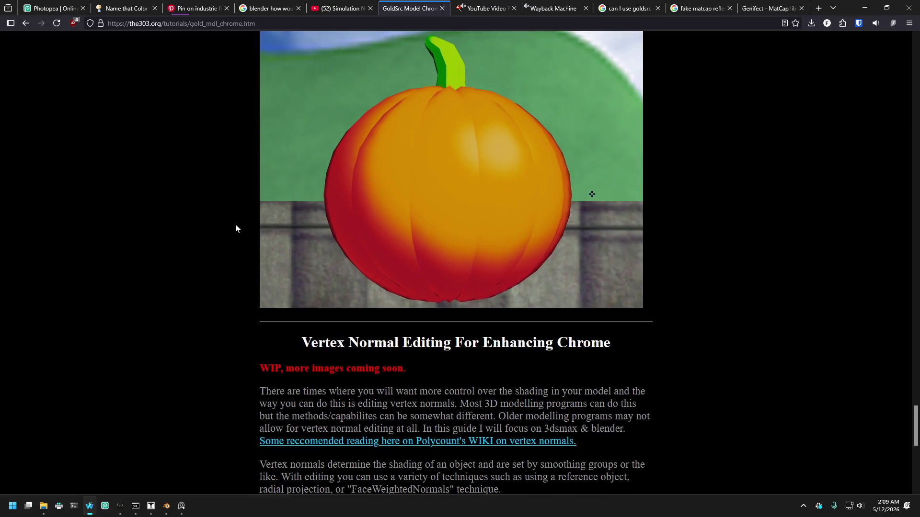
{"action": "scroll", "coordinate": [235, 223], "scroll_direction": "up", "scroll_amount": 3}
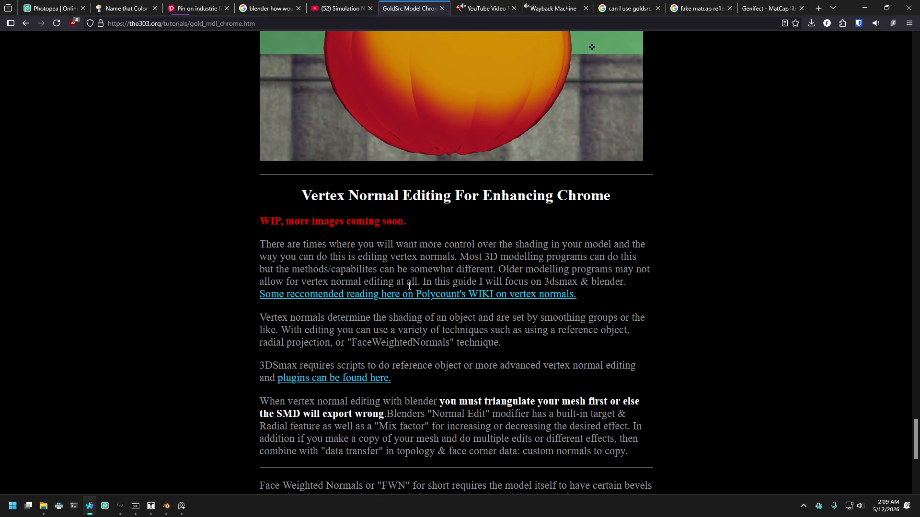
{"action": "scroll", "coordinate": [661, 138], "scroll_direction": "down", "scroll_amount": 3}
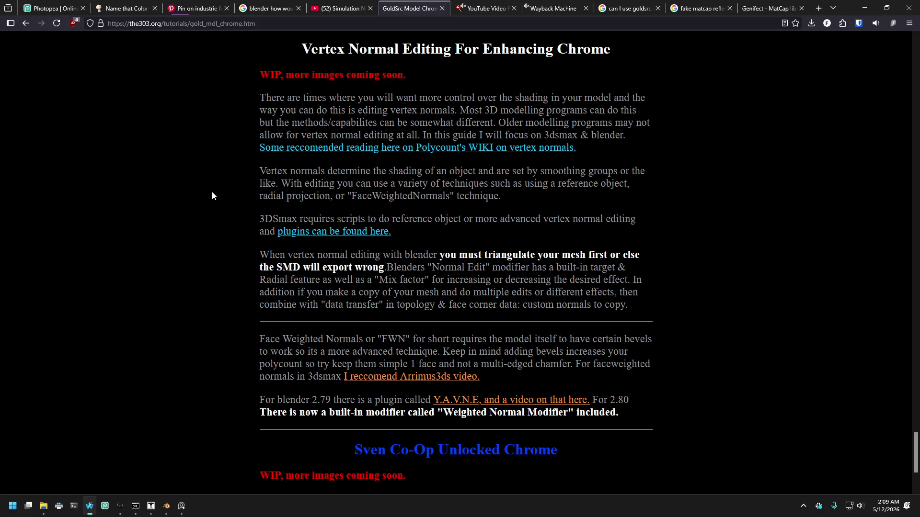
{"action": "scroll", "coordinate": [249, 160], "scroll_direction": "down", "scroll_amount": 3}
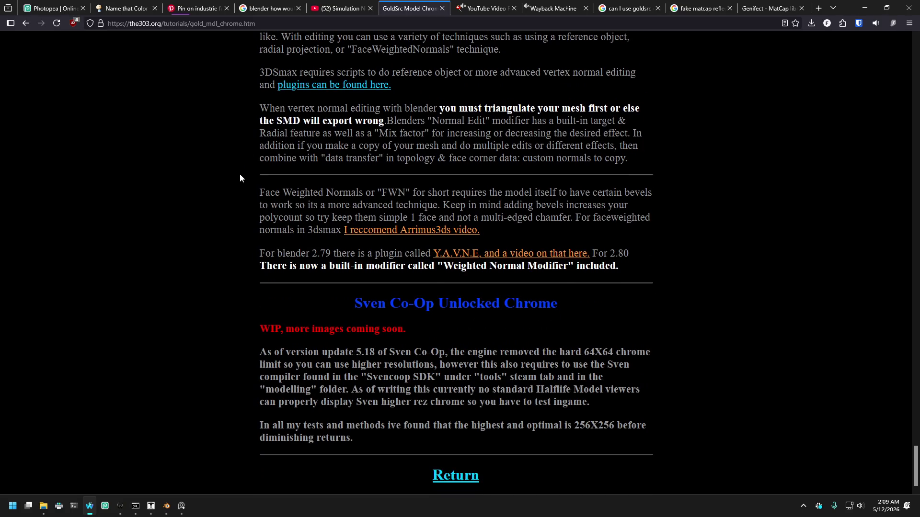
{"action": "scroll", "coordinate": [241, 177], "scroll_direction": "up", "scroll_amount": 20}
Scroll through the tutorial's chrome Examples and 'Things to Know' good versus bad chrome guidelines.
{"action": "scroll", "coordinate": [262, 191], "scroll_direction": "up", "scroll_amount": 15}
{"action": "scroll", "coordinate": [246, 201], "scroll_direction": "down", "scroll_amount": 3}
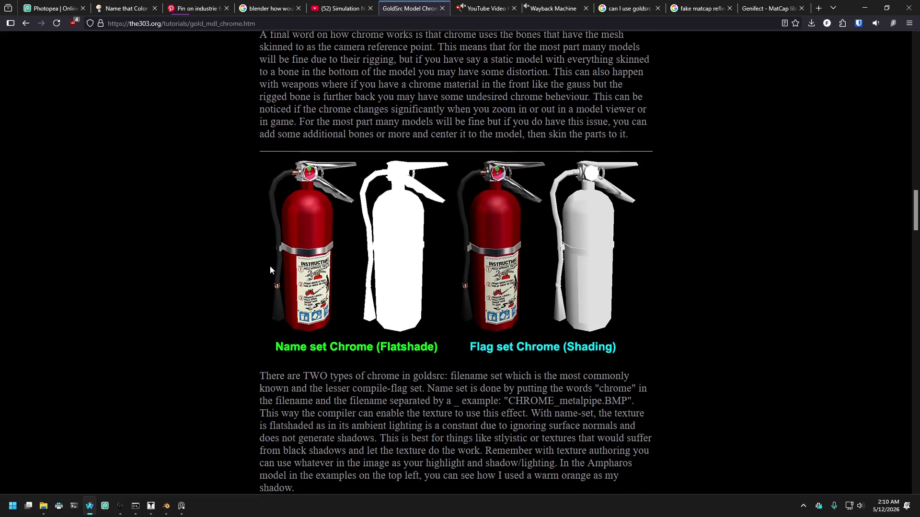
{"action": "scroll", "coordinate": [271, 269], "scroll_direction": "up", "scroll_amount": 15}
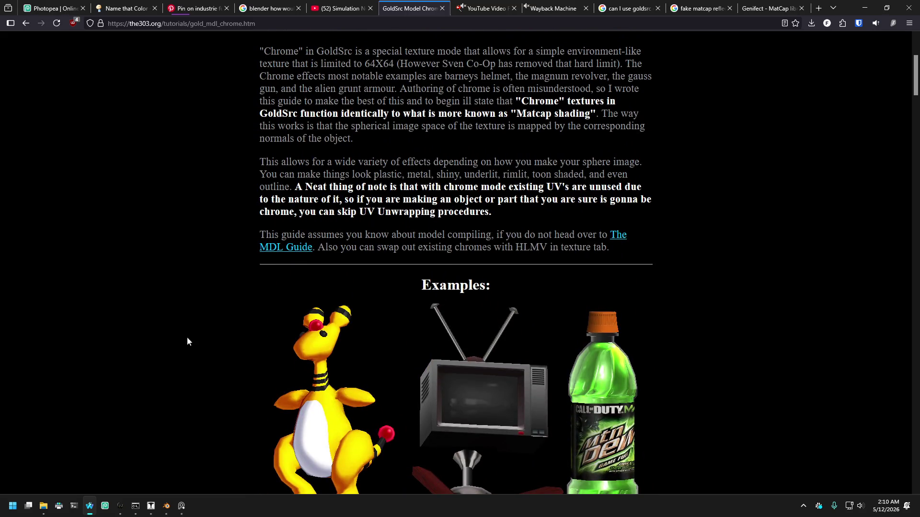
{"action": "scroll", "coordinate": [218, 381], "scroll_direction": "down", "scroll_amount": 3}
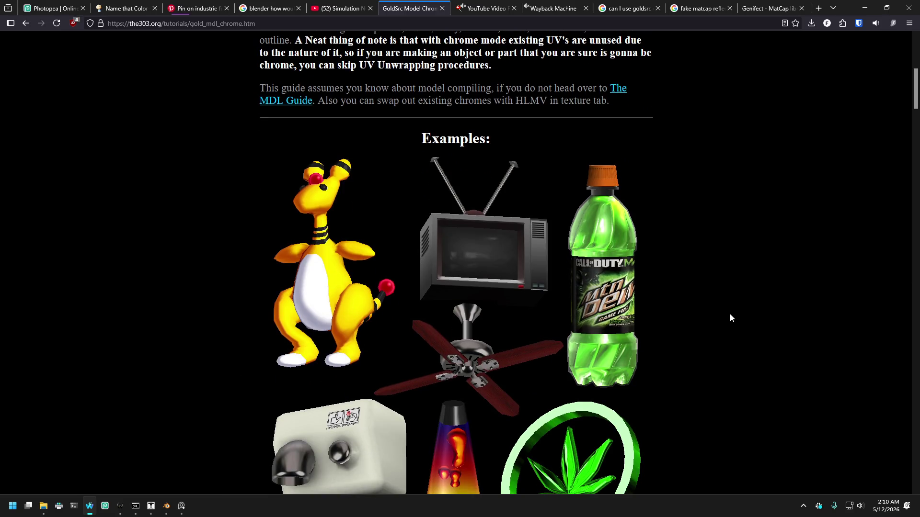
{"action": "scroll", "coordinate": [723, 332], "scroll_direction": "down", "scroll_amount": 8}
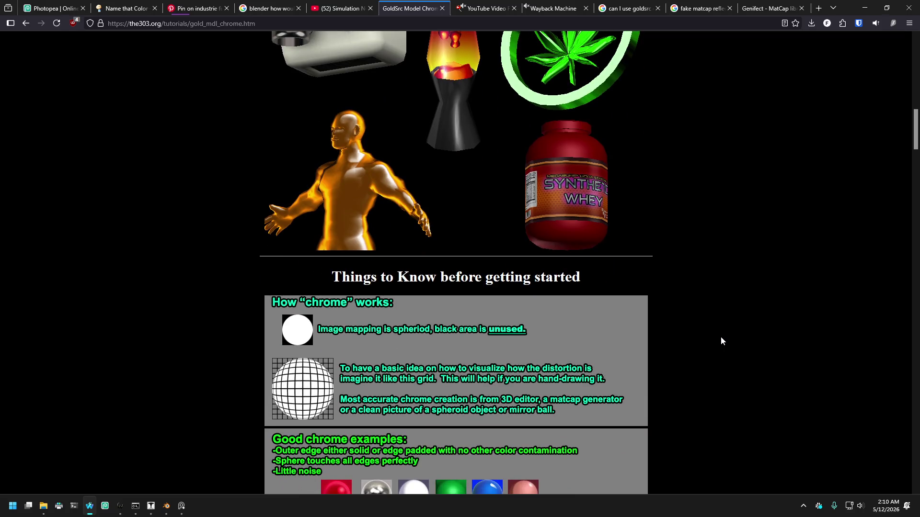
{"action": "scroll", "coordinate": [721, 341], "scroll_direction": "down", "scroll_amount": 5}
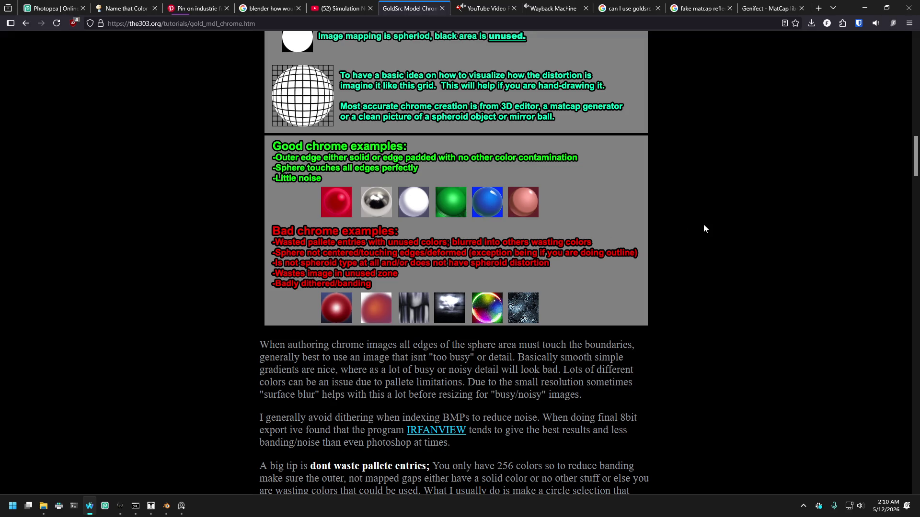
{"action": "scroll", "coordinate": [635, 200], "scroll_direction": "up", "scroll_amount": 15}
{"action": "left_click", "coordinate": [335, 11]}
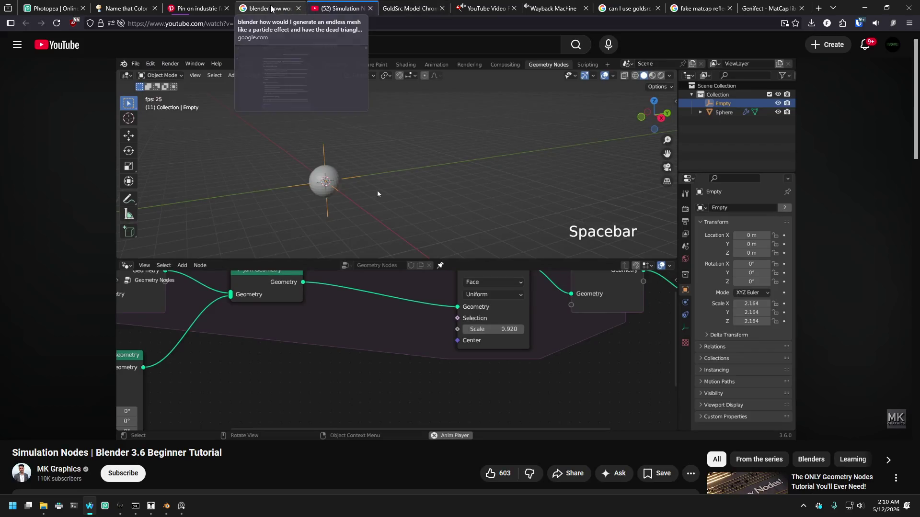
Cycle through the tabs to the Pinterest industrial interiors pin and scroll its pin grid.
{"action": "left_click", "coordinate": [258, 8]}
{"action": "left_click", "coordinate": [393, 8]}
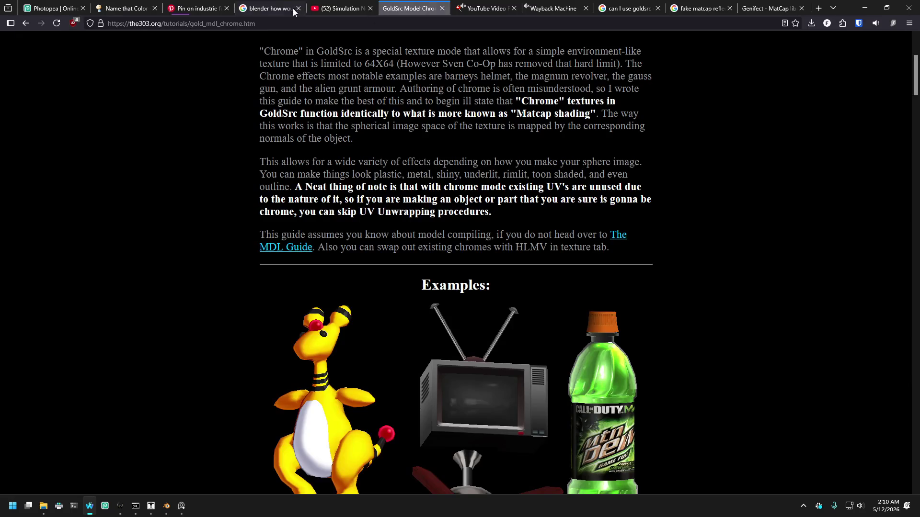
{"action": "left_click", "coordinate": [196, 8]}
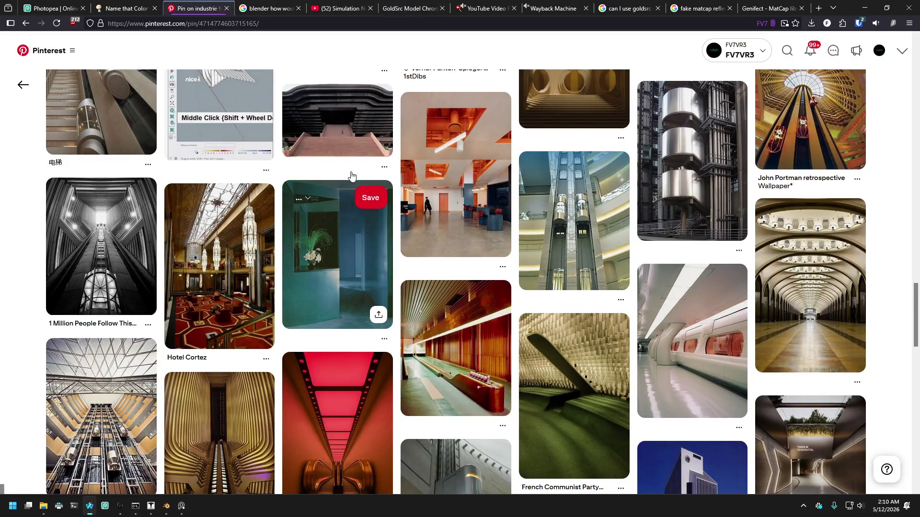
{"action": "scroll", "coordinate": [353, 179], "scroll_direction": "down", "scroll_amount": 10}
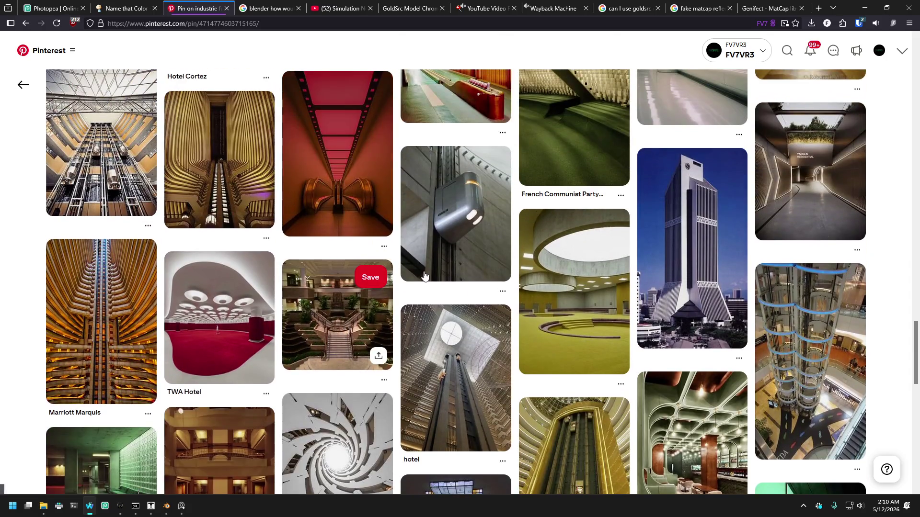
{"action": "scroll", "coordinate": [389, 226], "scroll_direction": "up", "scroll_amount": 10}
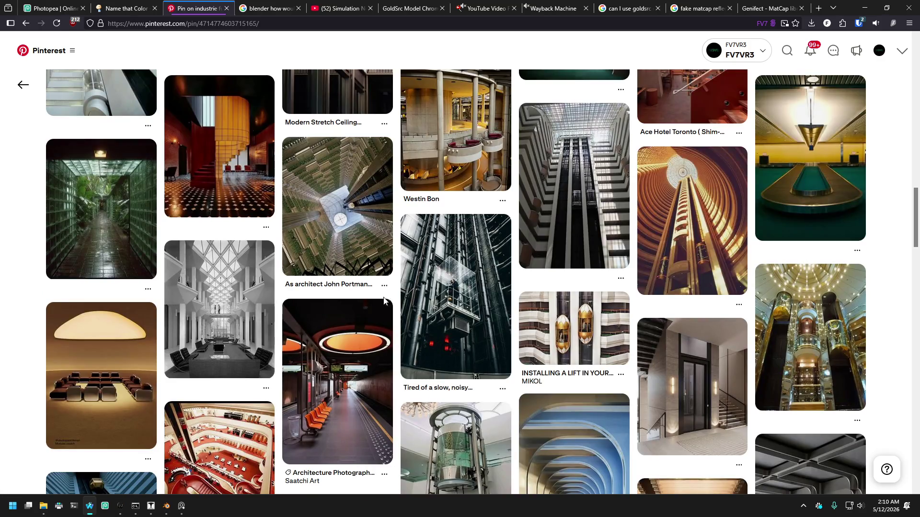
{"action": "scroll", "coordinate": [392, 240], "scroll_direction": "up", "scroll_amount": 5}
Page to the next Shop the look items and scroll down the elevator atrium pin.
{"action": "mouse_move", "coordinate": [181, 507]}
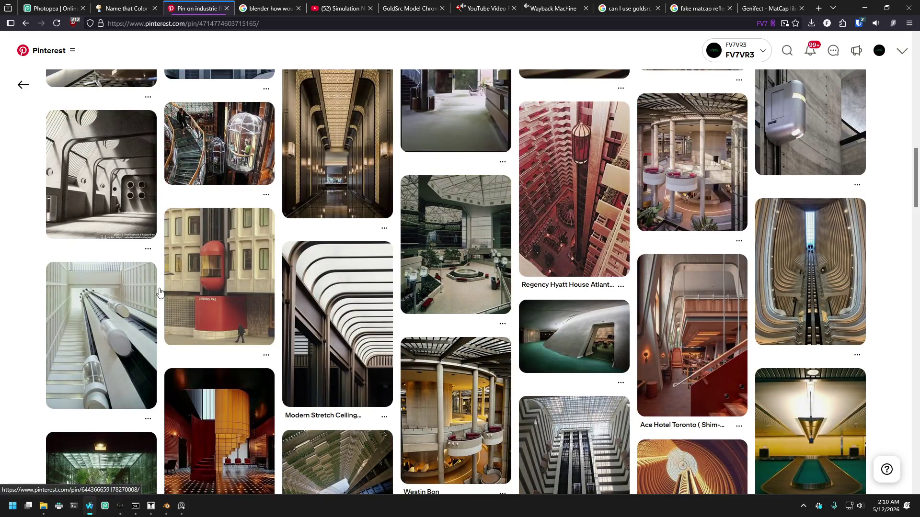
{"action": "scroll", "coordinate": [237, 260], "scroll_direction": "up", "scroll_amount": 10}
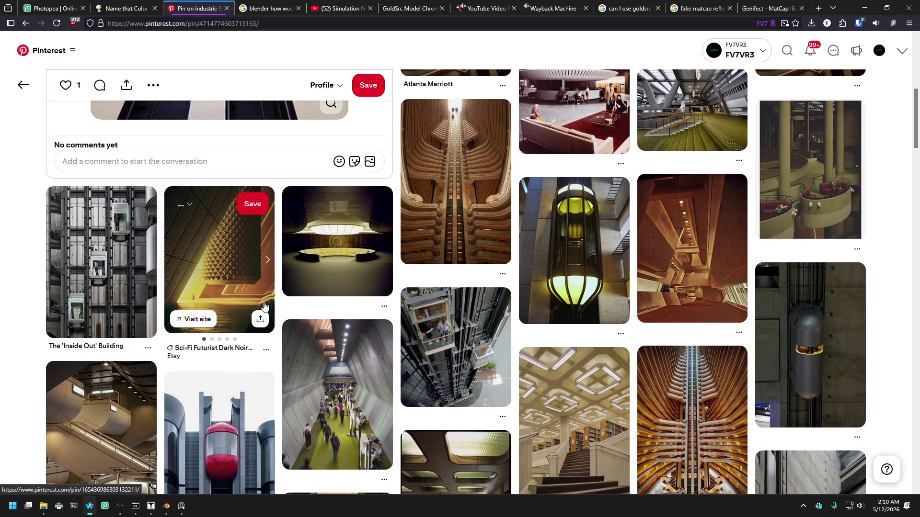
{"action": "scroll", "coordinate": [237, 260], "scroll_direction": "up", "scroll_amount": 8}
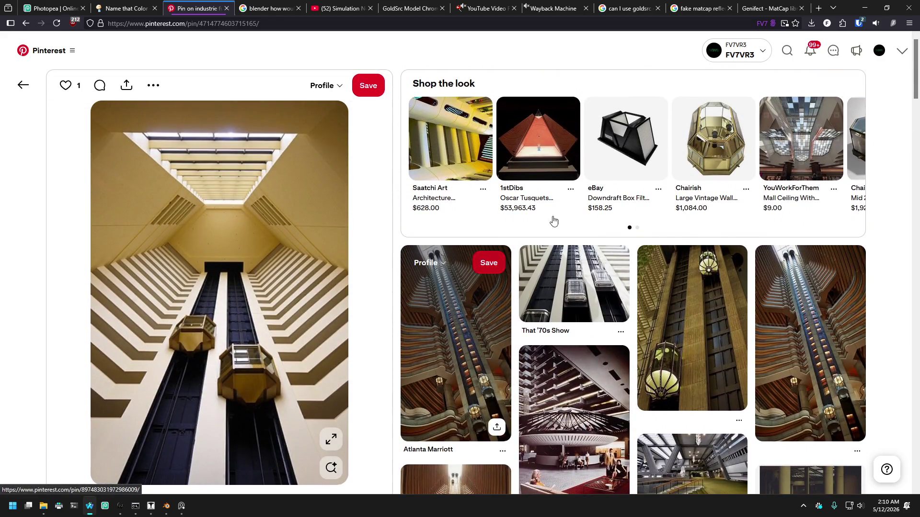
{"action": "mouse_move", "coordinate": [866, 157]}
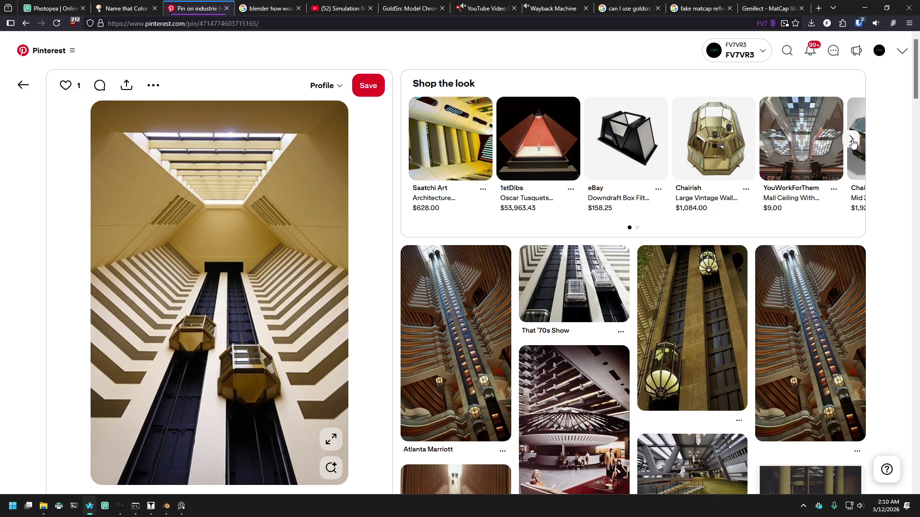
{"action": "left_click", "coordinate": [851, 140]}
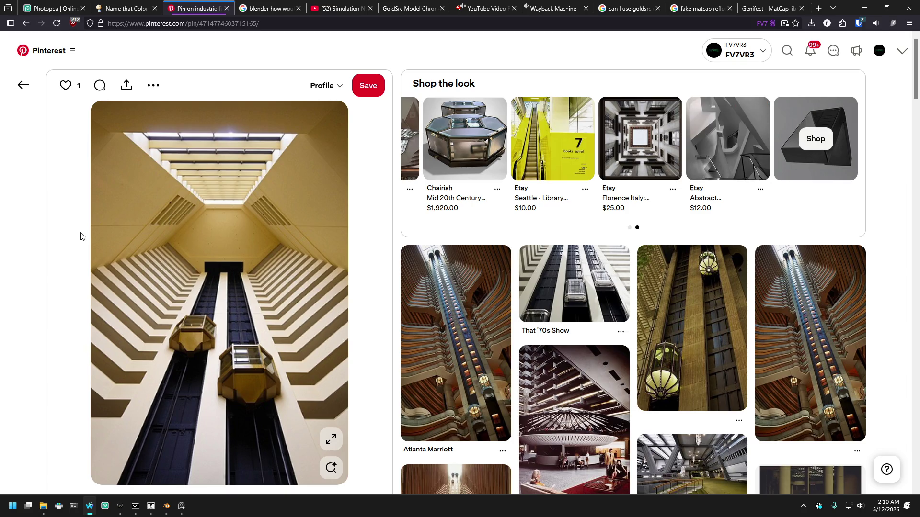
{"action": "scroll", "coordinate": [92, 280], "scroll_direction": "down", "scroll_amount": 3}
{"action": "scroll", "coordinate": [177, 295], "scroll_direction": "down", "scroll_amount": 3}
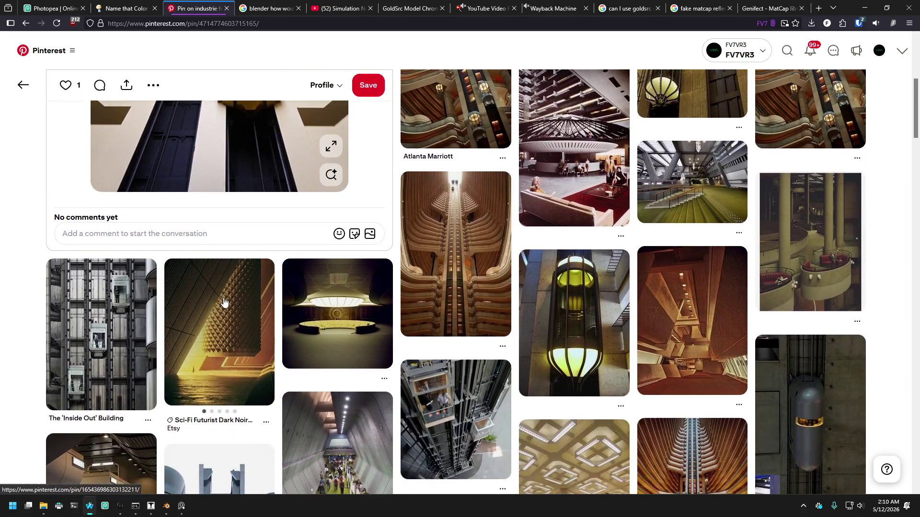
{"action": "scroll", "coordinate": [224, 302], "scroll_direction": "down", "scroll_amount": 3}
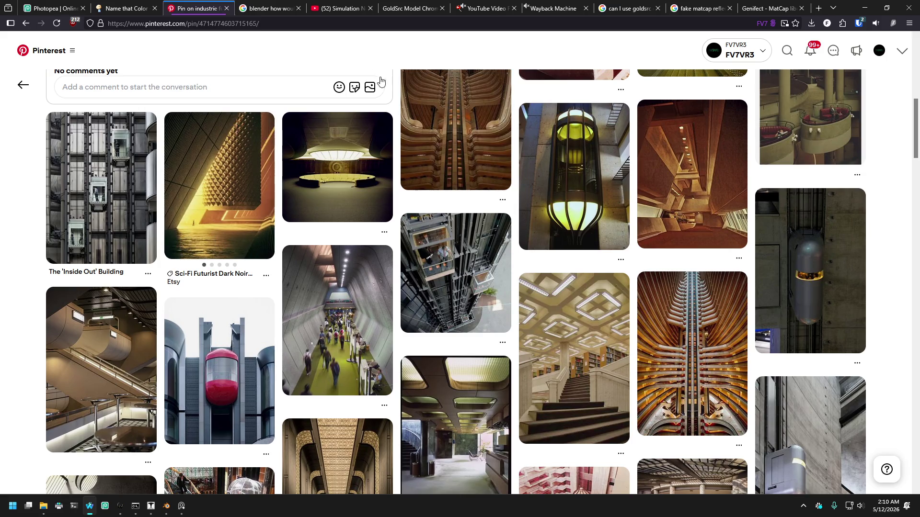
{"action": "scroll", "coordinate": [395, 91], "scroll_direction": "up", "scroll_amount": 3}
{"action": "left_click", "coordinate": [151, 506]}
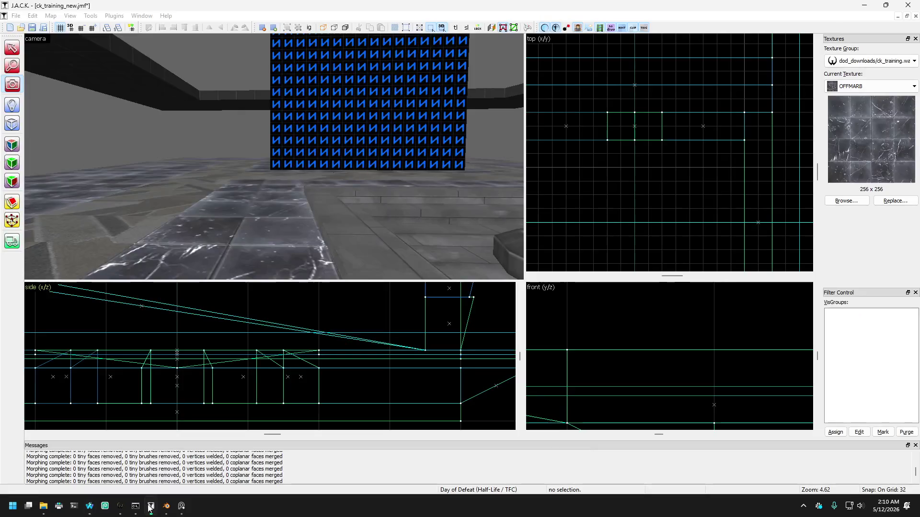
Dismiss the elevator-atrium reference image window to get back to the 3D view.
{"action": "left_click", "coordinate": [178, 510]}
{"action": "left_click", "coordinate": [853, 90]}
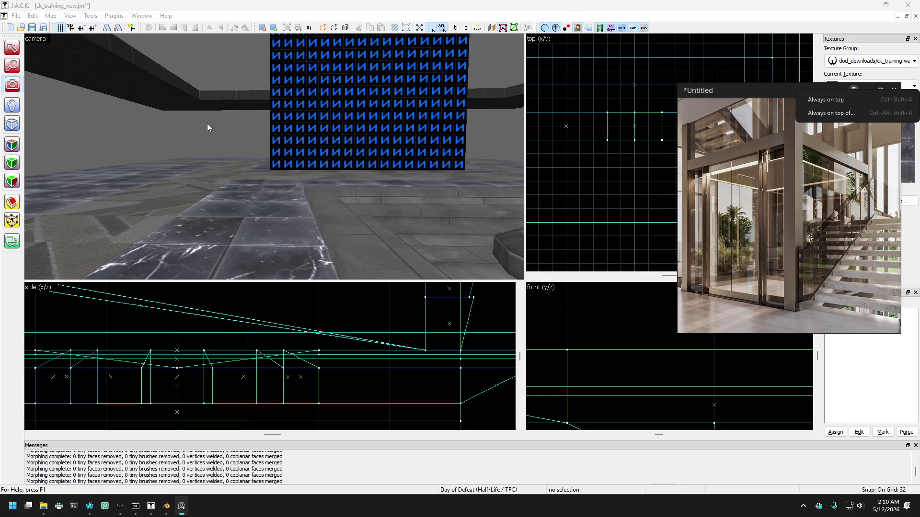
{"action": "left_click", "coordinate": [28, 86]}
Fly the camera in free-look past the blue panel down the marble corridor toward the back room.
{"action": "key", "text": "z"}
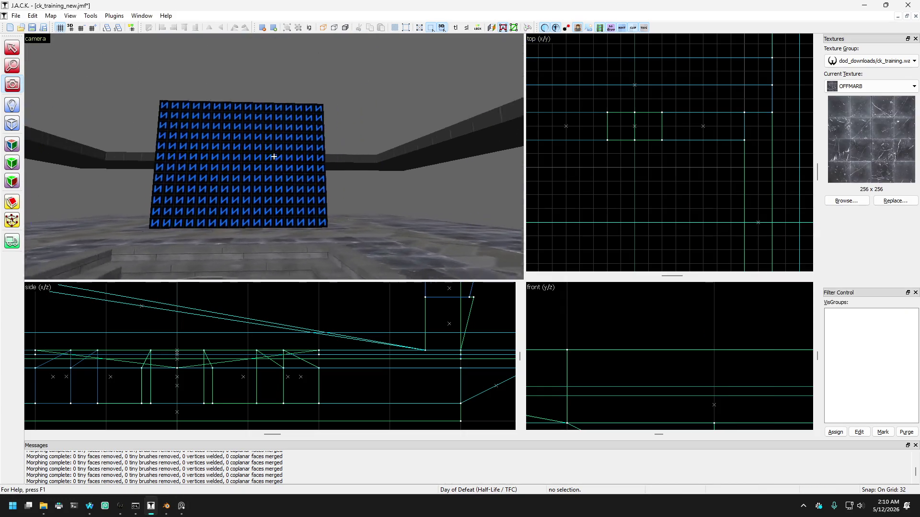
{"action": "key", "text": "s"}
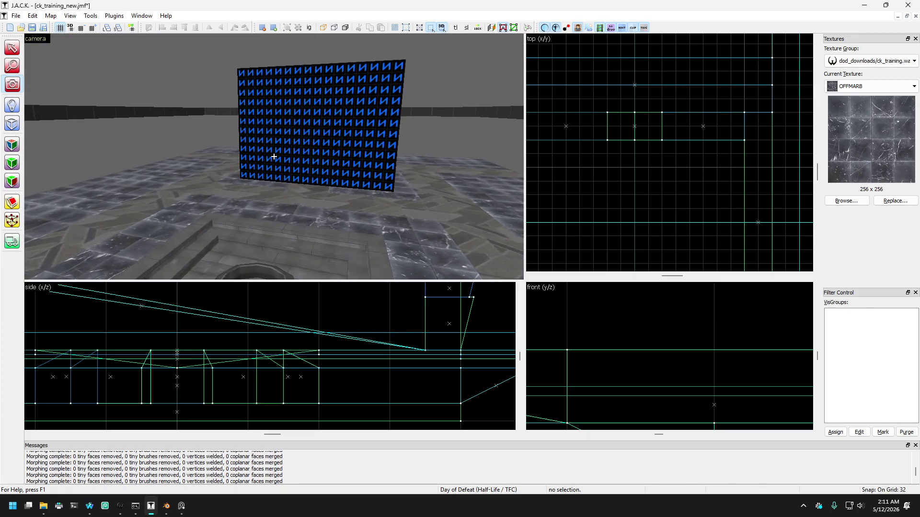
{"action": "key", "text": "w"}
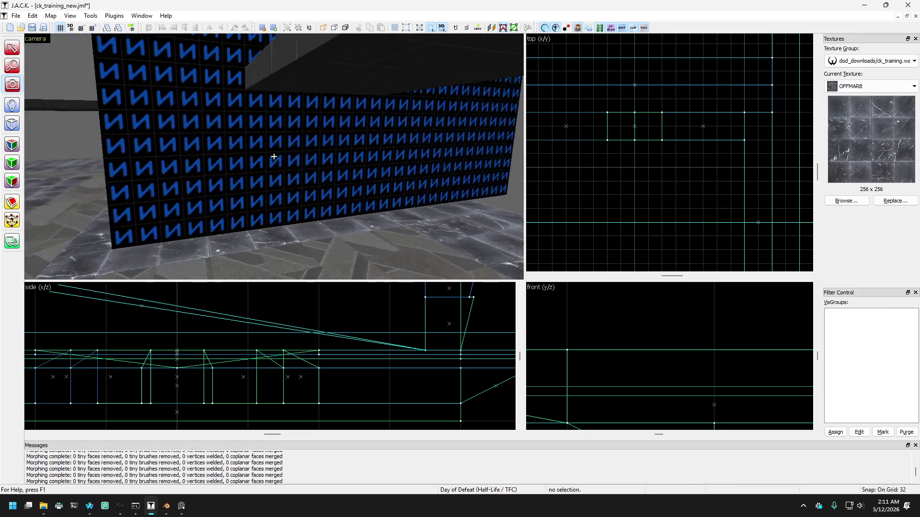
{"action": "key", "text": "w"}
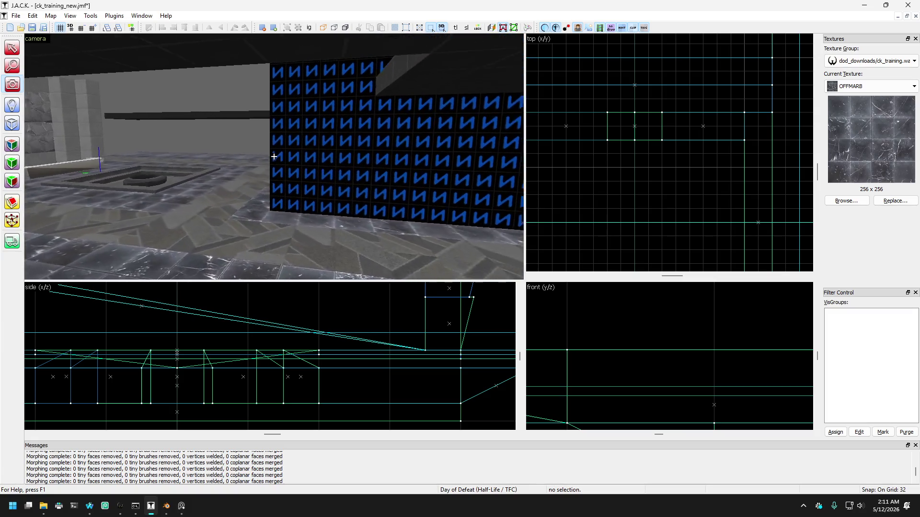
{"action": "key", "text": "s"}
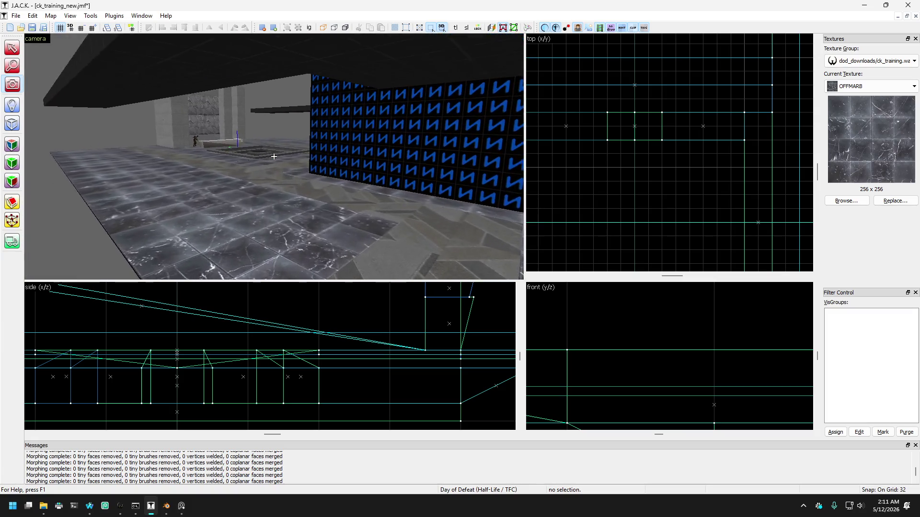
{"action": "key", "text": "w"}
{"action": "key", "text": "z"}
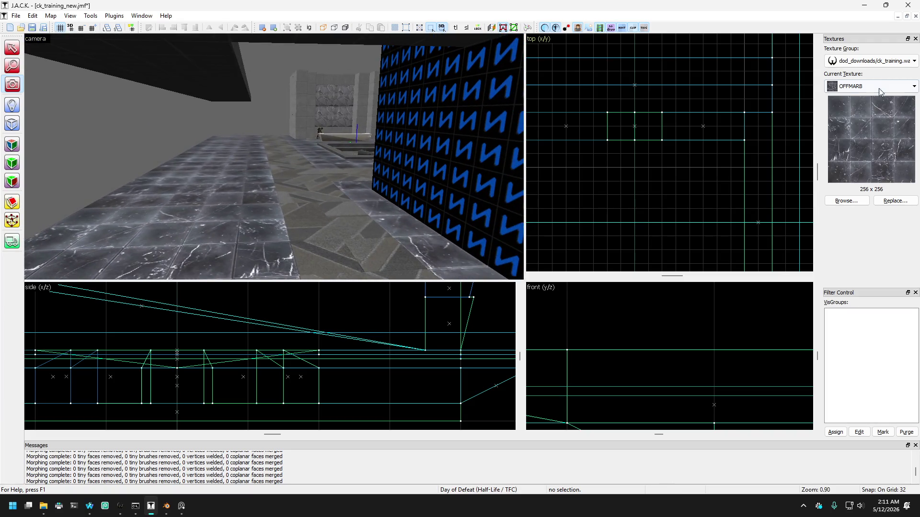
{"action": "left_click", "coordinate": [875, 90]}
Make NULL the current texture and fly the view under the overhead beam.
{"action": "left_click", "coordinate": [857, 121]}
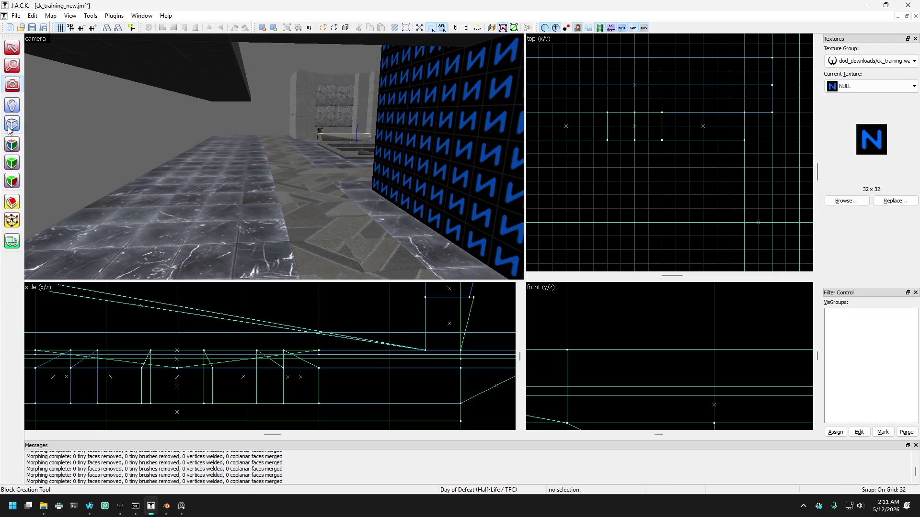
{"action": "key", "text": "s"}
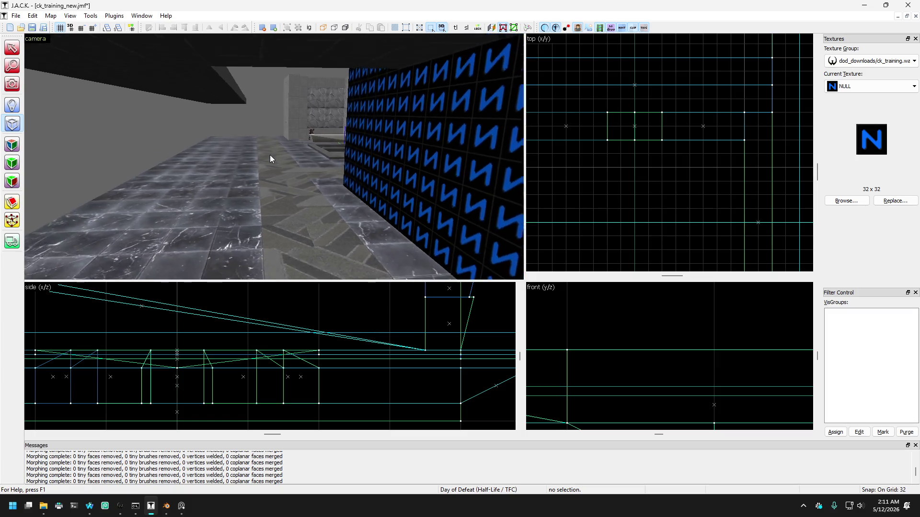
{"action": "key", "text": "w"}
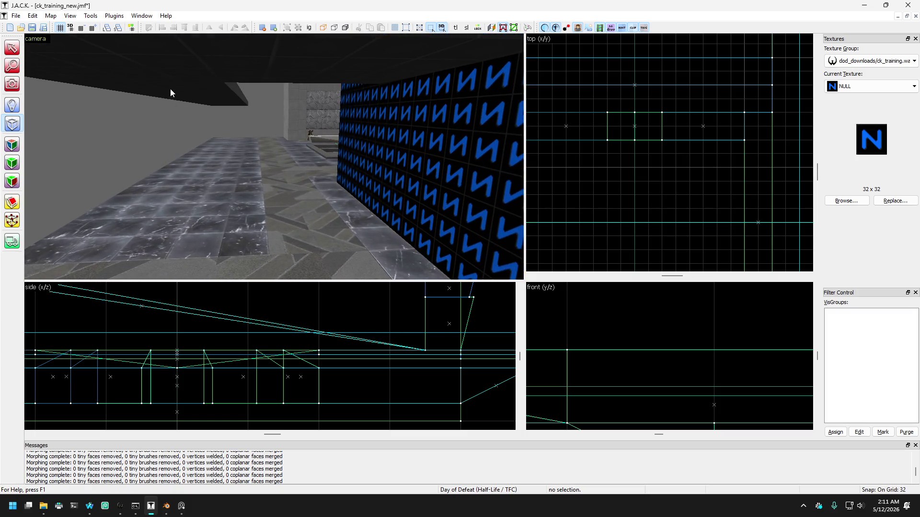
Stretch the overhead beam down to 224 units tall in the side view, then deselect it.
{"action": "left_click", "coordinate": [162, 92]}
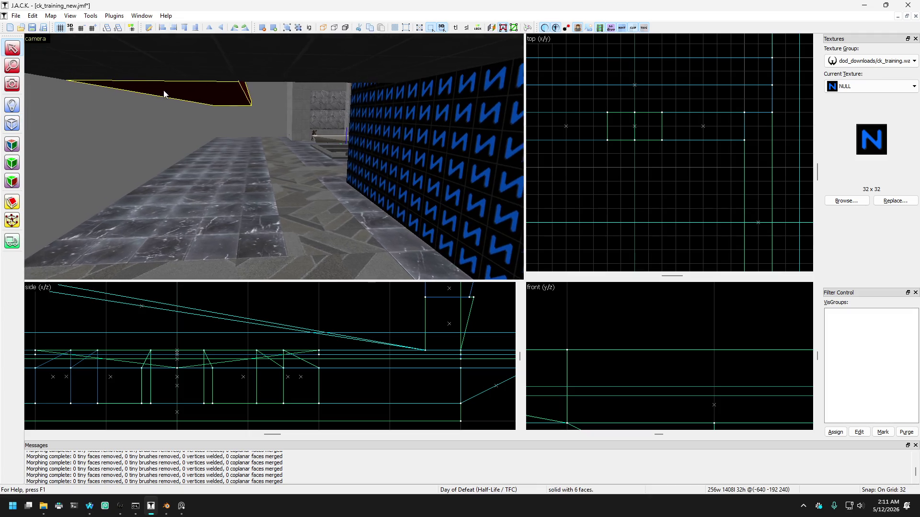
{"action": "scroll", "coordinate": [335, 369], "scroll_direction": "down", "scroll_amount": 5}
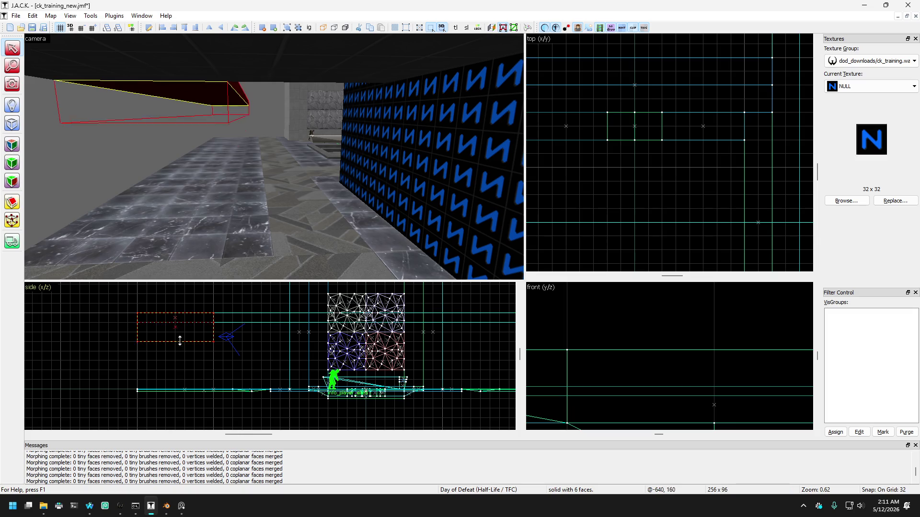
{"action": "left_click_drag", "start_coordinate": [177, 332], "coordinate": [163, 385]}
{"action": "scroll", "coordinate": [163, 385], "scroll_direction": "up", "scroll_amount": 3}
{"action": "key", "text": "Escape"}
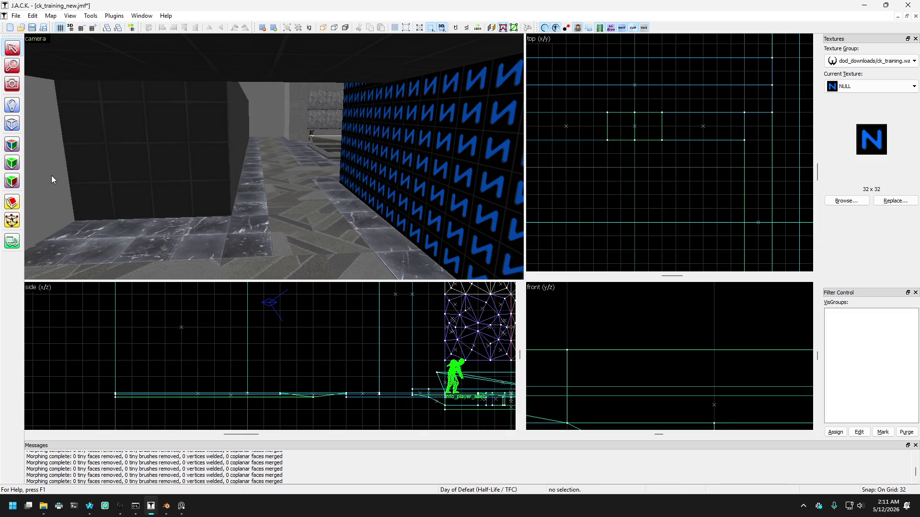
Fly into the back room and orbit to view the blue NULL box from above.
{"action": "key", "text": "w"}
{"action": "key", "text": "z"}
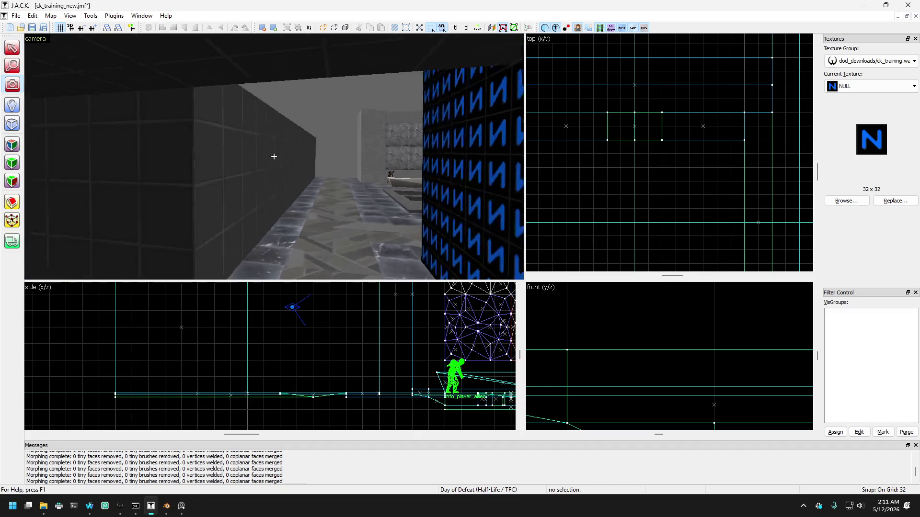
{"action": "key", "text": "w"}
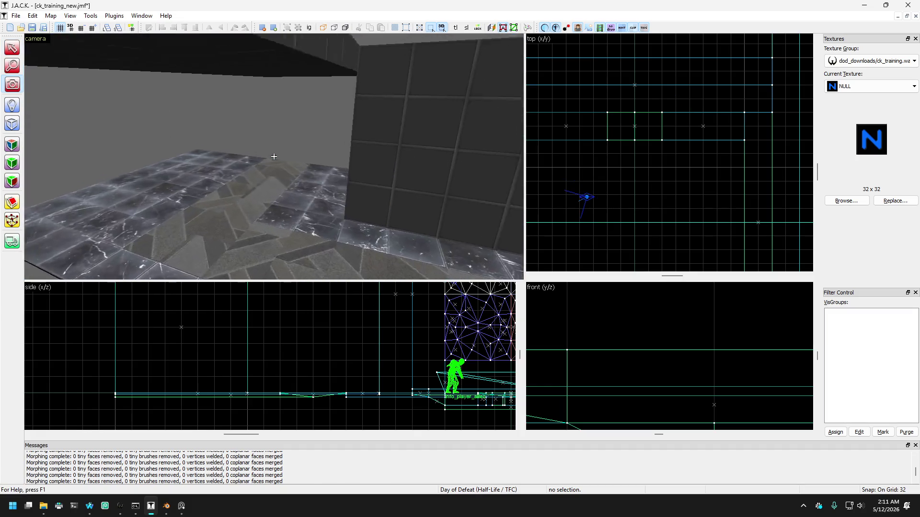
{"action": "key", "text": "w"}
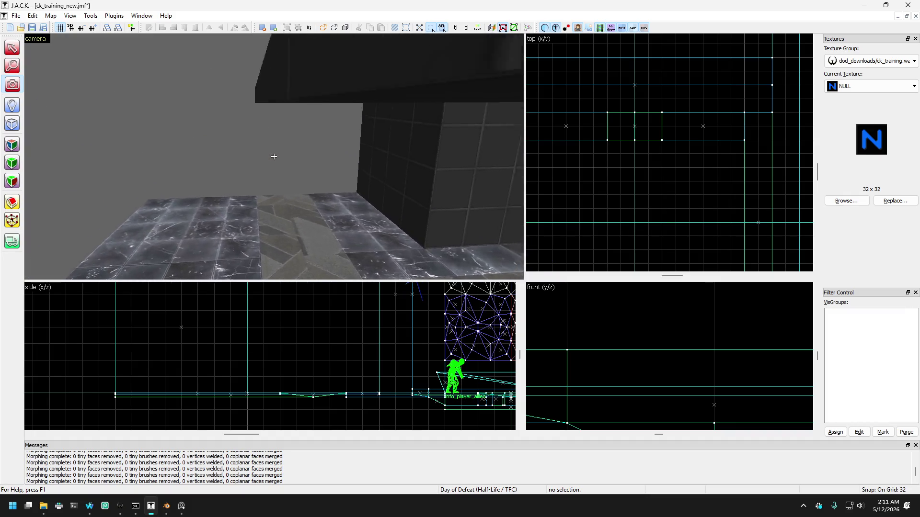
{"action": "key", "text": "s"}
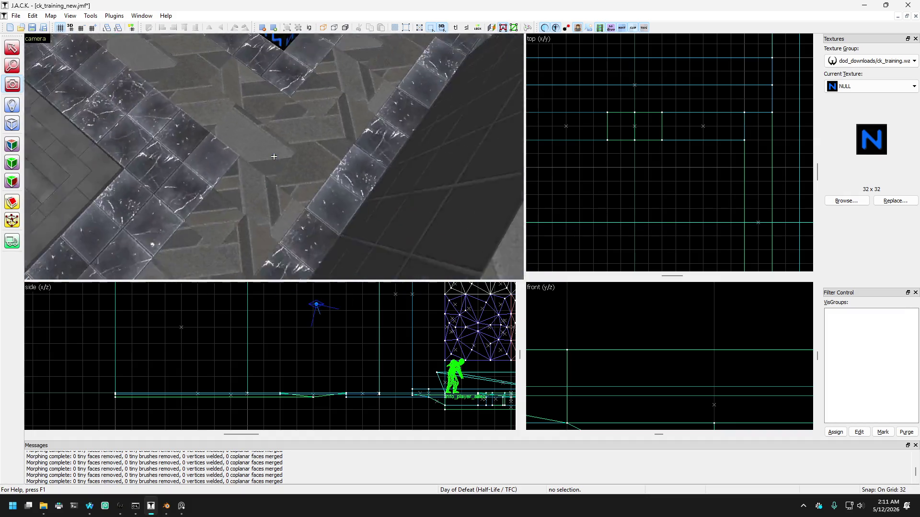
{"action": "key", "text": "z"}
{"action": "left_click_drag", "start_coordinate": [263, 159], "coordinate": [119, 116]}
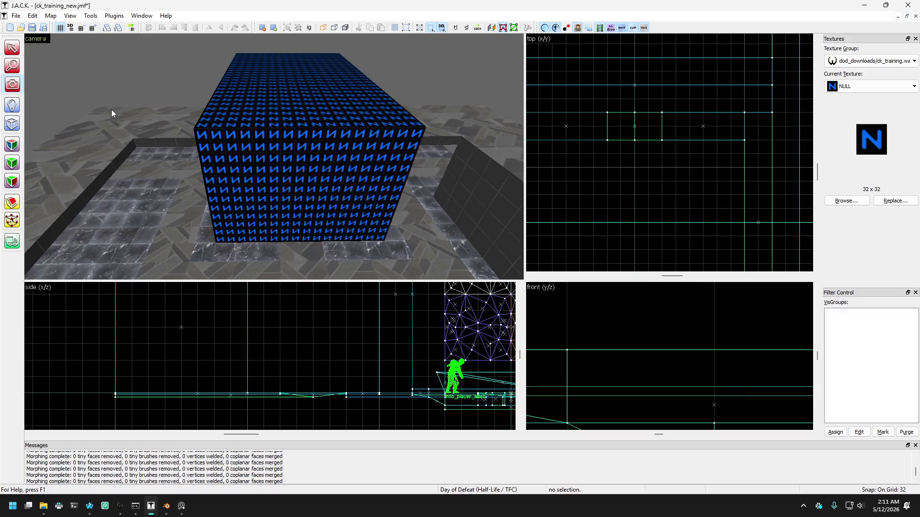
Select the two low slab walls and the dark wall together.
{"action": "left_click", "coordinate": [98, 139]}
{"action": "left_click", "coordinate": [98, 152], "text": "ctrl"}
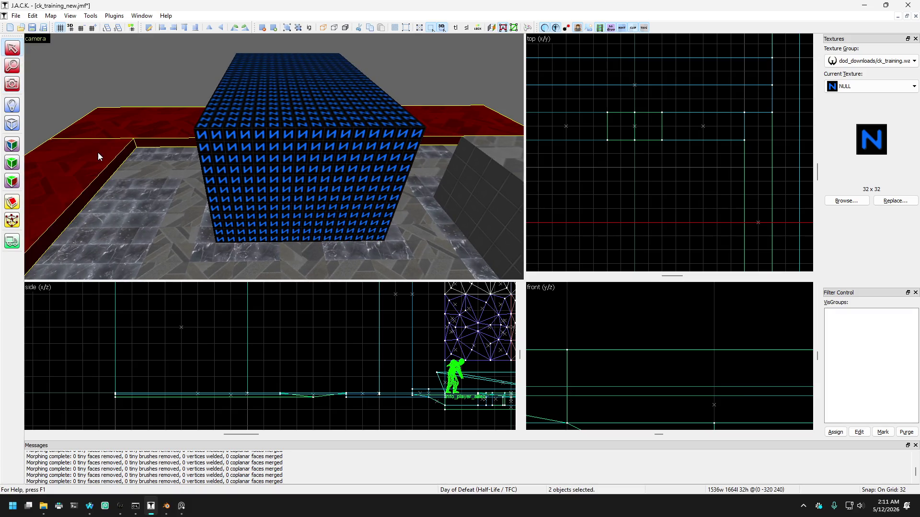
{"action": "key", "text": "d"}
{"action": "left_click", "coordinate": [461, 177], "text": "ctrl"}
With Vertex Manipulation, drag the walls' corner vertex down in the top view, then deselect.
{"action": "left_click", "coordinate": [12, 220]}
{"action": "scroll", "coordinate": [649, 148], "scroll_direction": "down", "scroll_amount": 3}
{"action": "left_click_drag", "start_coordinate": [604, 148], "coordinate": [746, 205]}
{"action": "scroll", "coordinate": [736, 159], "scroll_direction": "up", "scroll_amount": 5}
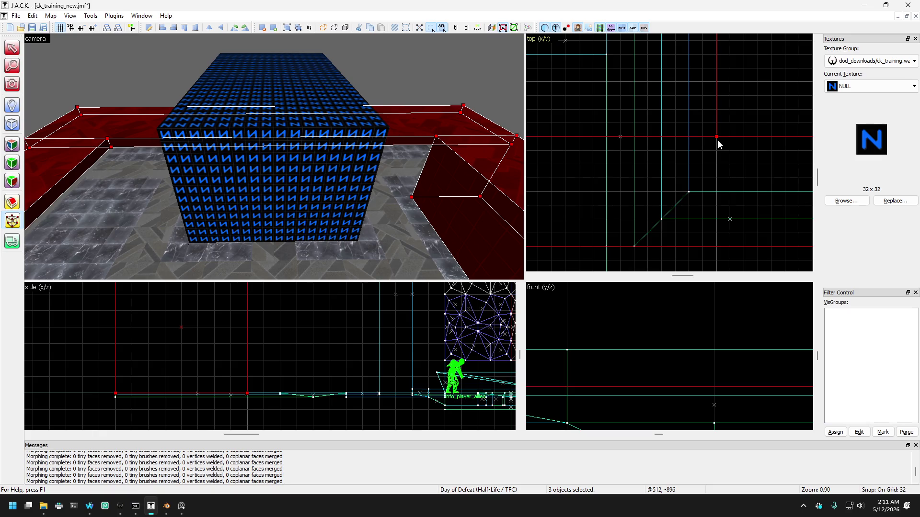
{"action": "left_click_drag", "start_coordinate": [717, 137], "coordinate": [717, 164]}
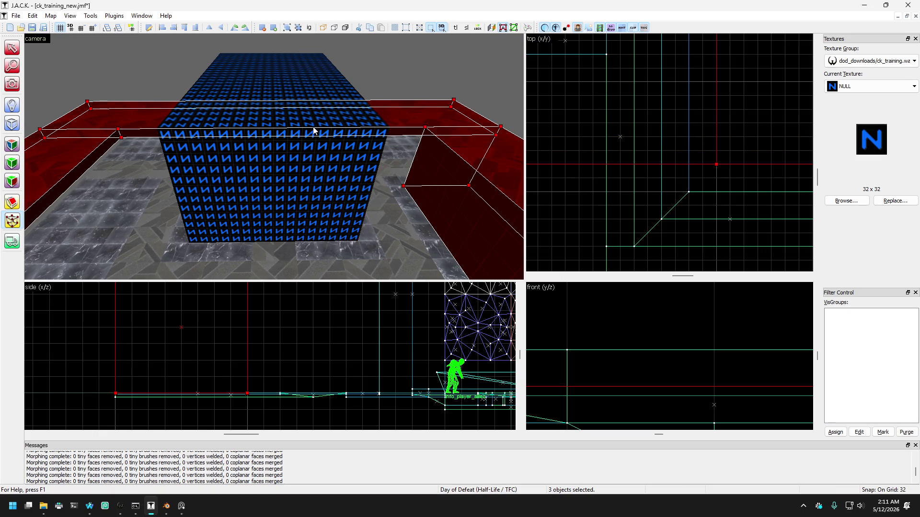
{"action": "left_click", "coordinate": [15, 50]}
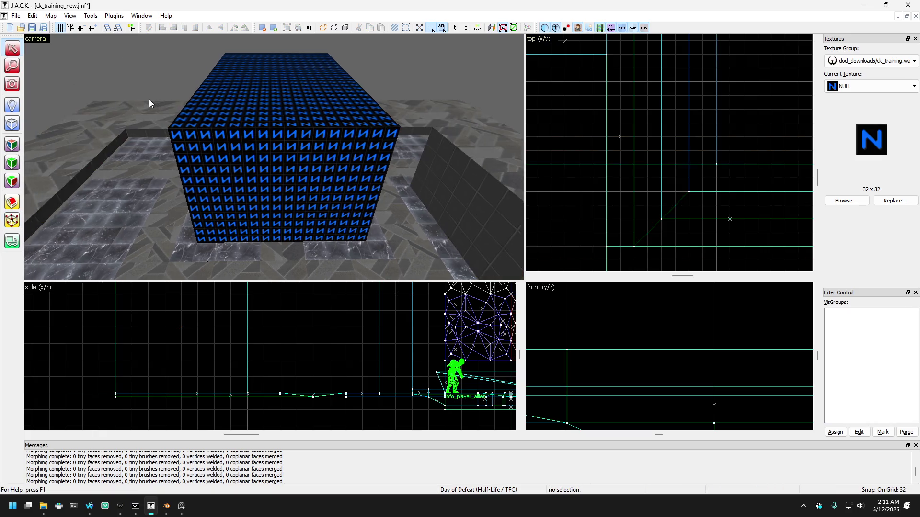
{"action": "scroll", "coordinate": [360, 378], "scroll_direction": "down", "scroll_amount": 5}
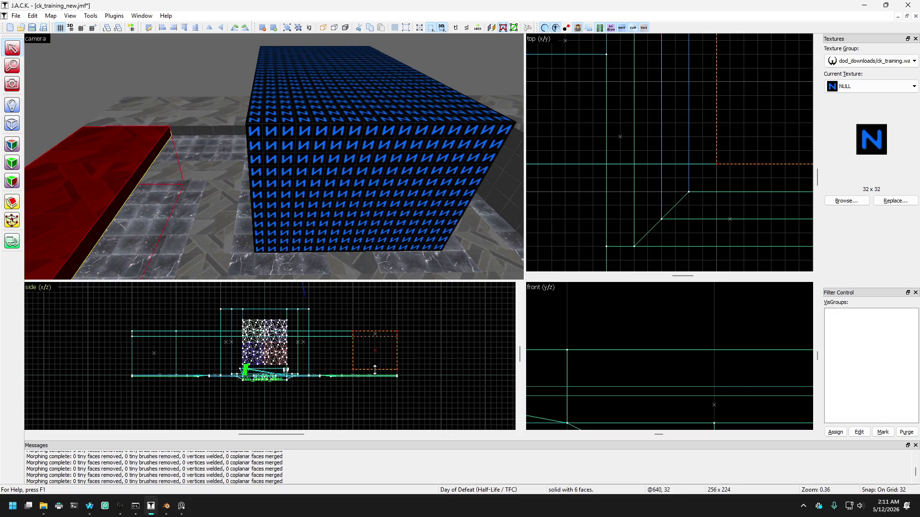
{"action": "scroll", "coordinate": [366, 363], "scroll_direction": "up", "scroll_amount": 5}
{"action": "key", "text": "Escape"}
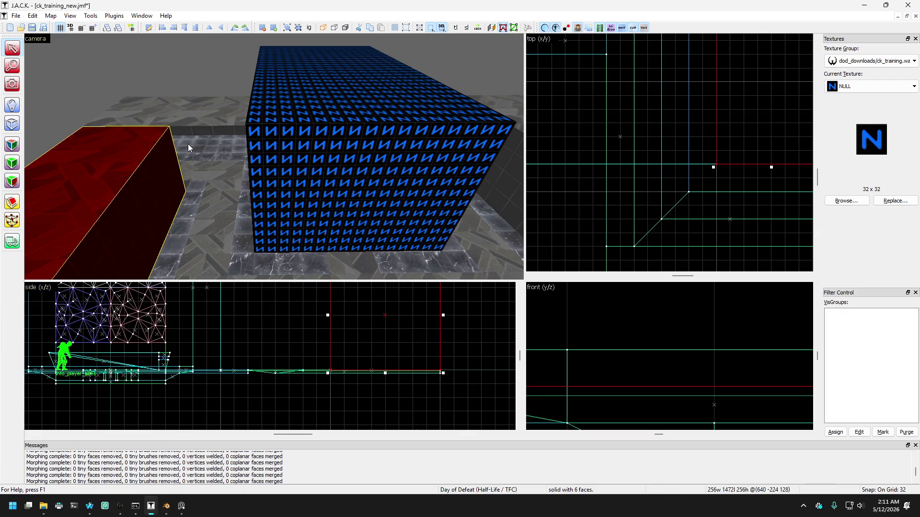
Fly past the blue box to the N-textured wall corridor and select the floor brush there.
{"action": "key", "text": "z"}
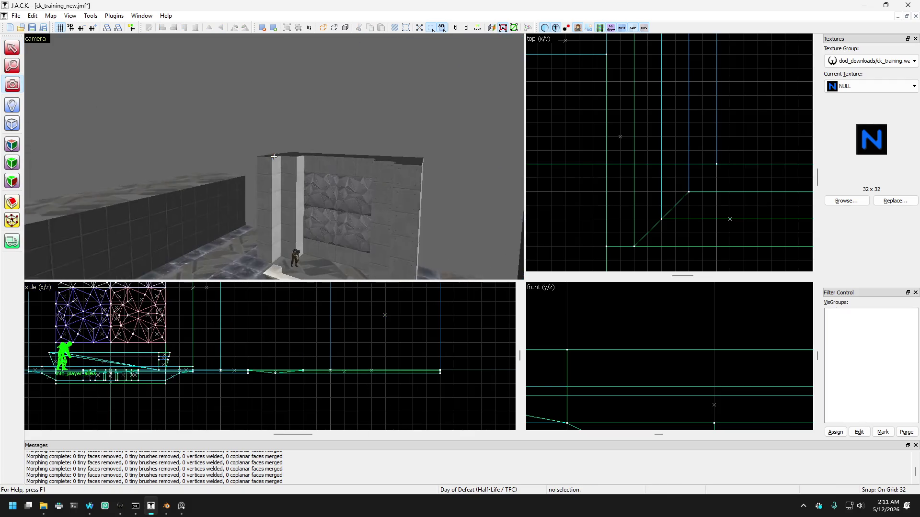
{"action": "key", "text": "w"}
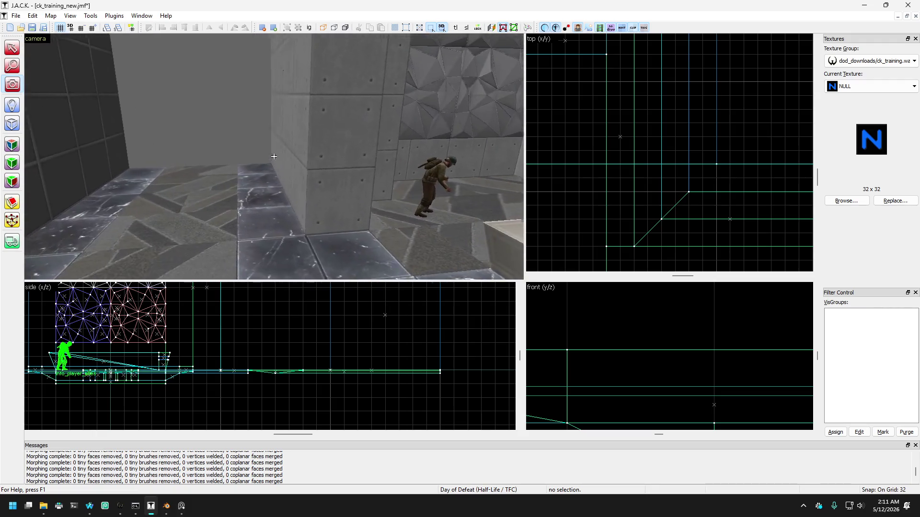
{"action": "mouse_move", "coordinate": [274, 156]}
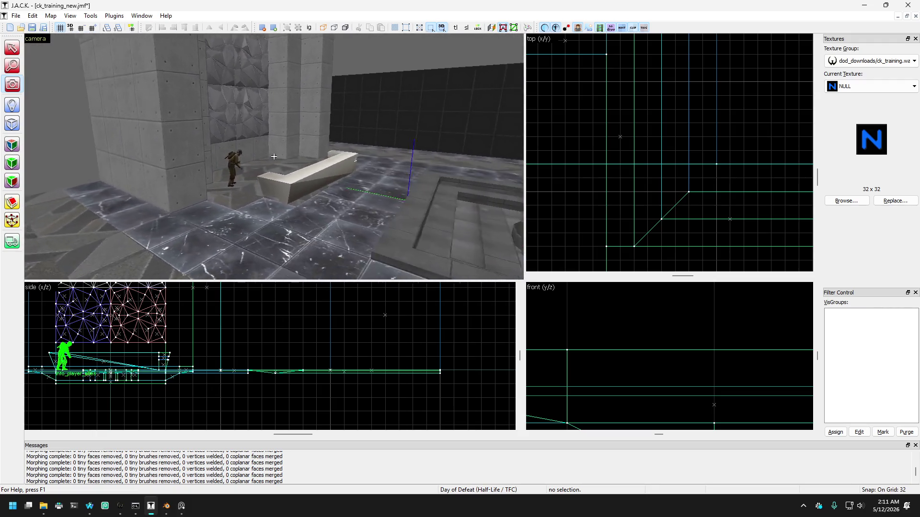
{"action": "key", "text": "w"}
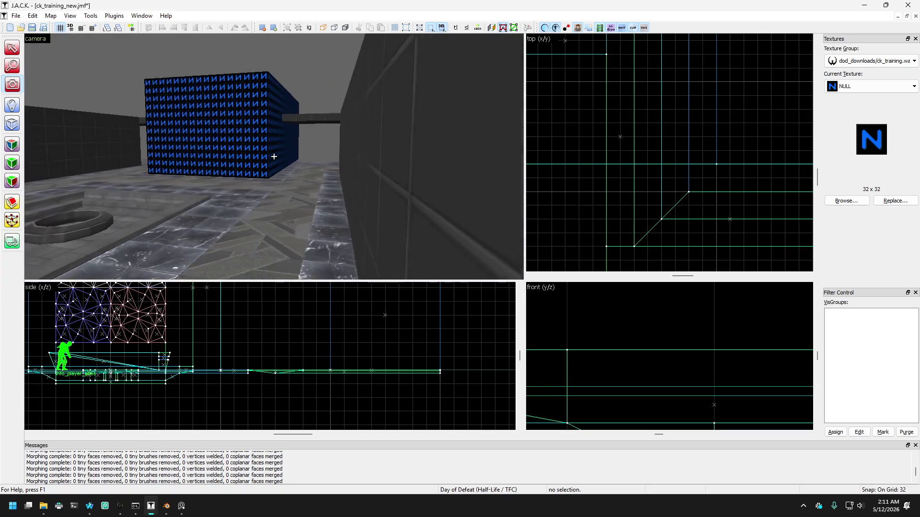
{"action": "key", "text": "w"}
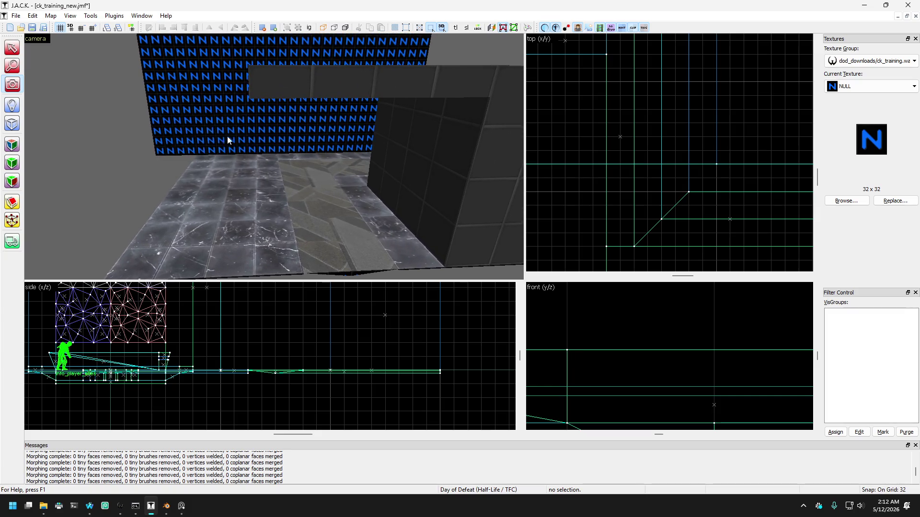
{"action": "left_click", "coordinate": [184, 197]}
Shorten the thin floor brush to 64 units long by pulling in its bottom edge.
{"action": "scroll", "coordinate": [644, 178], "scroll_direction": "down", "scroll_amount": 3}
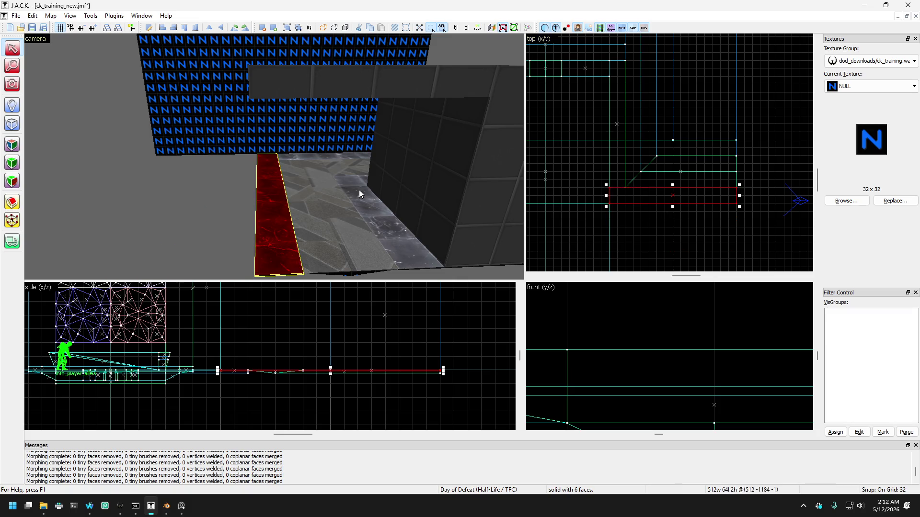
{"action": "left_click", "coordinate": [218, 191]}
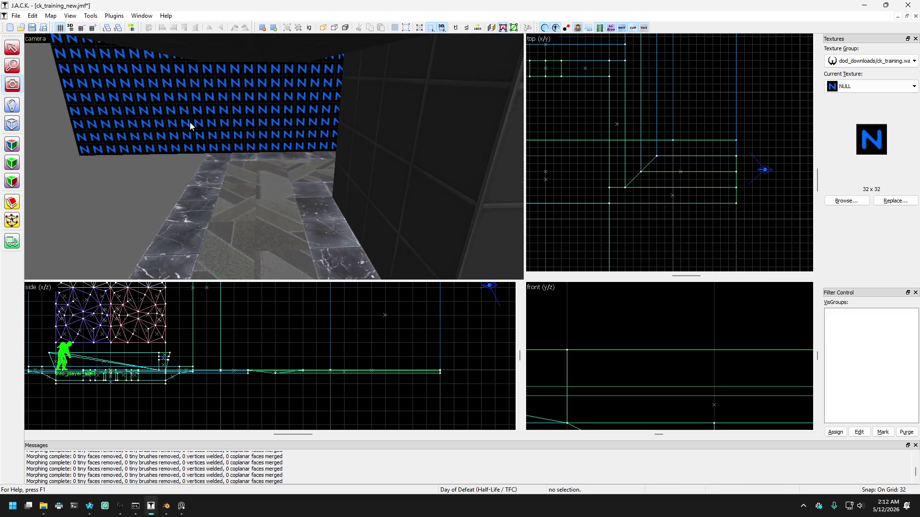
{"action": "key", "text": "Up"}
{"action": "key", "text": "Left"}
{"action": "left_click", "coordinate": [158, 232]}
{"action": "scroll", "coordinate": [649, 154], "scroll_direction": "down", "scroll_amount": 3}
{"action": "scroll", "coordinate": [625, 202], "scroll_direction": "up", "scroll_amount": 2}
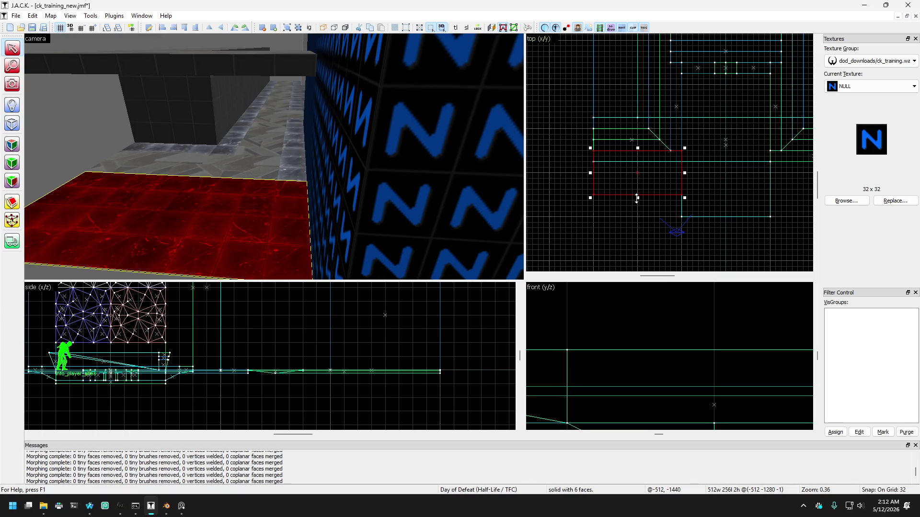
{"action": "left_click_drag", "start_coordinate": [637, 198], "coordinate": [637, 168]}
{"action": "scroll", "coordinate": [637, 168], "scroll_direction": "up", "scroll_amount": 2}
{"action": "key", "text": "Escape"}
Swing the camera round to face the N-textured wall and ledge, and select the wall.
{"action": "key", "text": "Up"}
{"action": "left_click", "coordinate": [12, 84]}
{"action": "left_click_drag", "start_coordinate": [274, 156], "coordinate": [273, 157]}
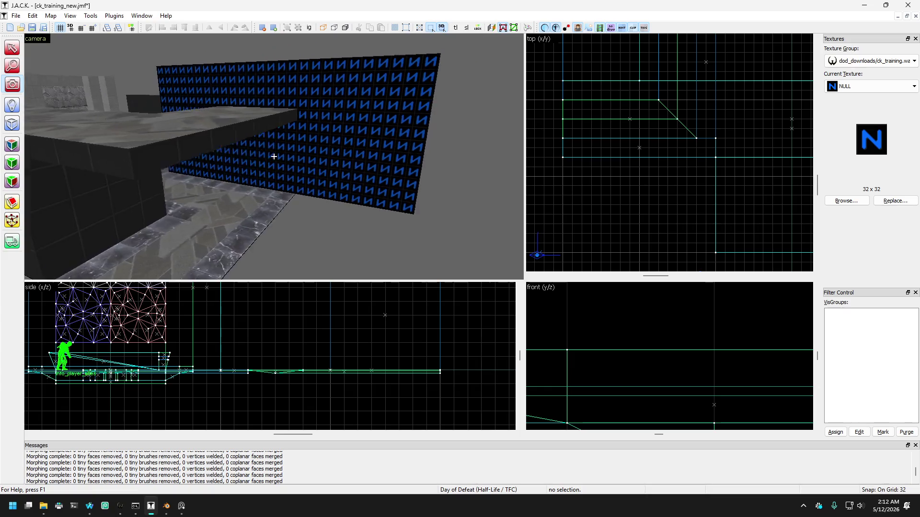
{"action": "key", "text": "Up"}
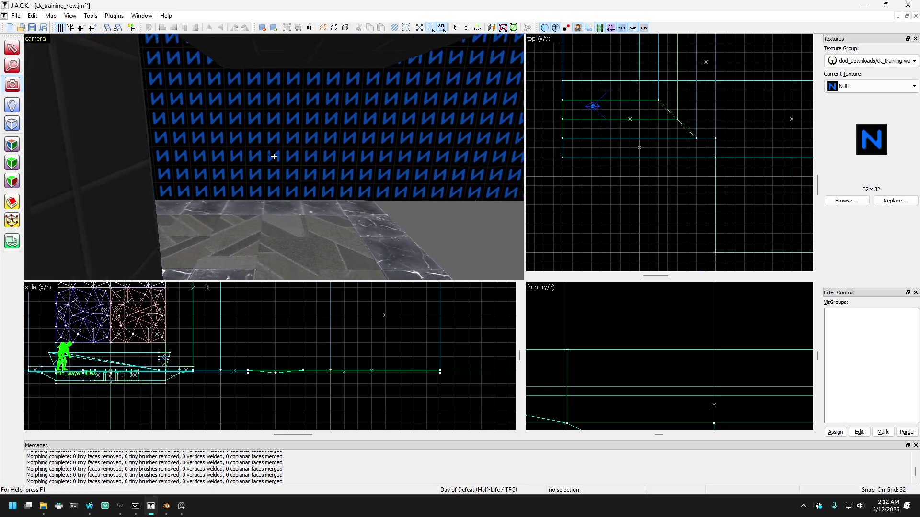
{"action": "key", "text": "Down"}
{"action": "key", "text": "Down"}
{"action": "key", "text": "Down"}
{"action": "left_click_drag", "start_coordinate": [273, 156], "coordinate": [263, 150]}
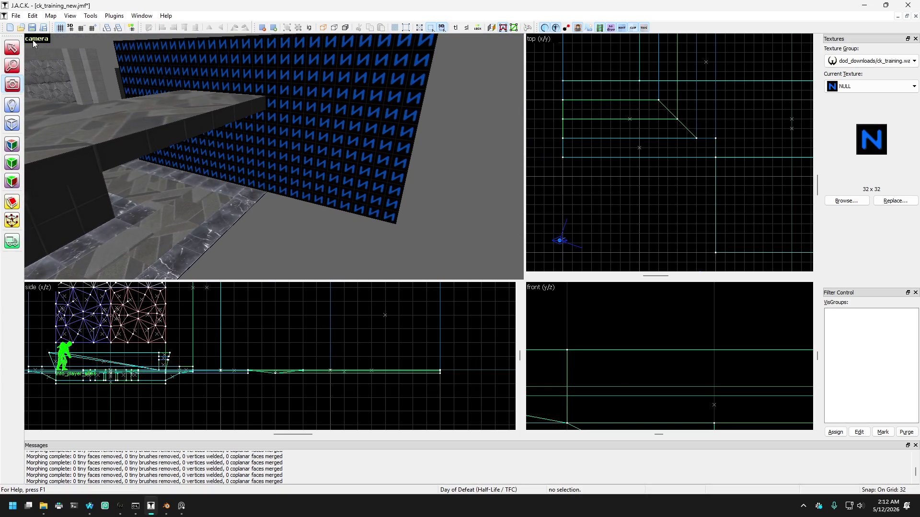
{"action": "left_click", "coordinate": [202, 82]}
{"action": "scroll", "coordinate": [652, 174], "scroll_direction": "down", "scroll_amount": 2}
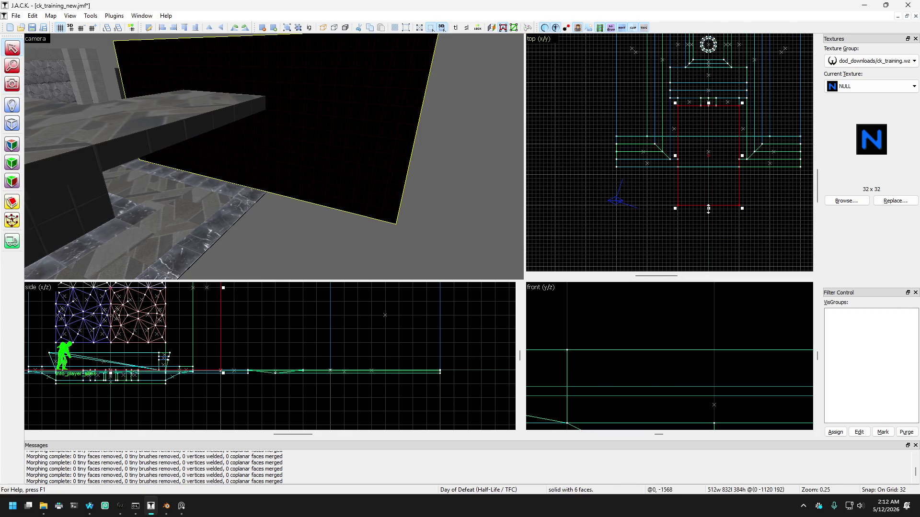
Clear the selection, pick the ledge brush, and bring the N block into view.
{"action": "scroll", "coordinate": [708, 208], "scroll_direction": "up", "scroll_amount": 2}
{"action": "key", "text": "Down"}
{"action": "left_click", "coordinate": [328, 189]}
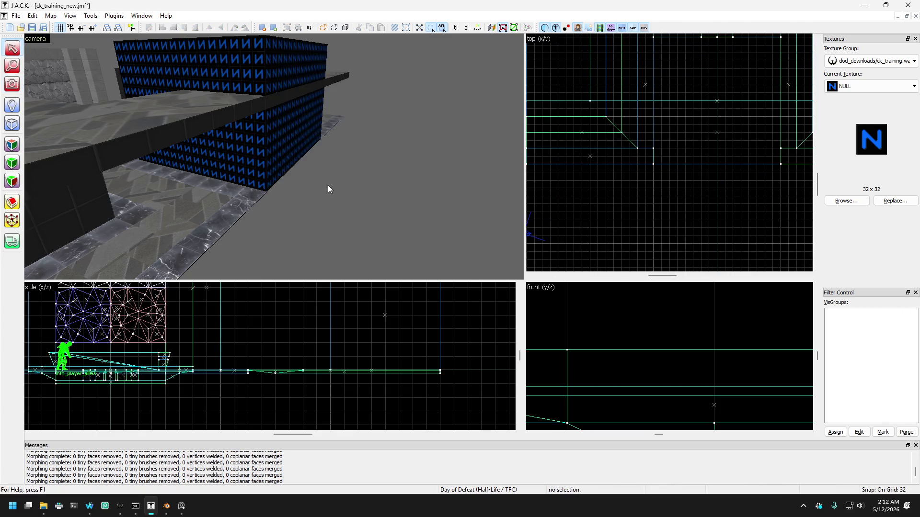
{"action": "left_click", "coordinate": [214, 122]}
{"action": "key", "text": "Up"}
{"action": "key", "text": "Up"}
{"action": "key", "text": "Up"}
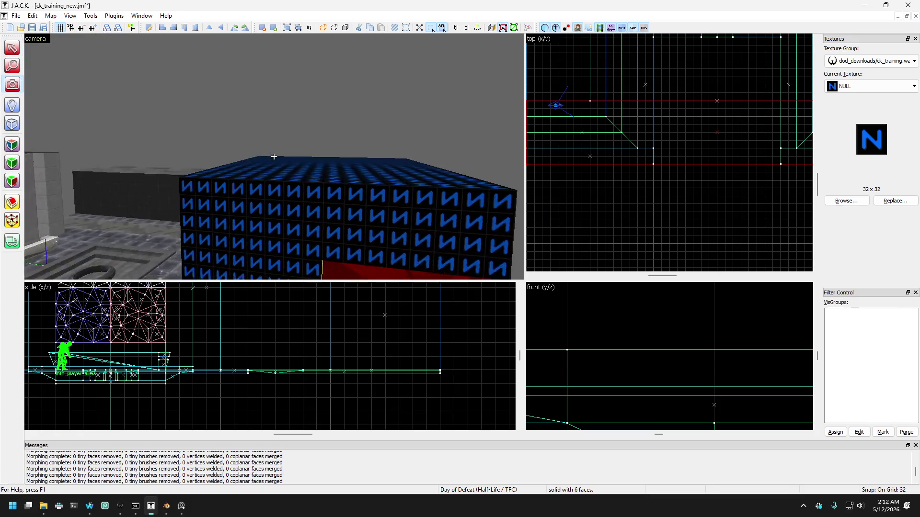
{"action": "key", "text": "Down"}
{"action": "key", "text": "Down"}
{"action": "key", "text": "Down"}
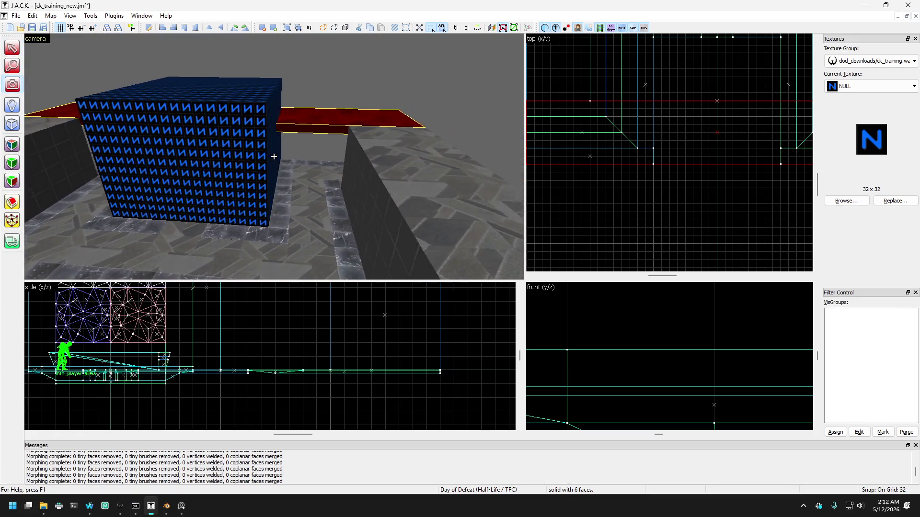
{"action": "key", "text": "Up"}
{"action": "key", "text": "Up"}
{"action": "key", "text": "Up"}
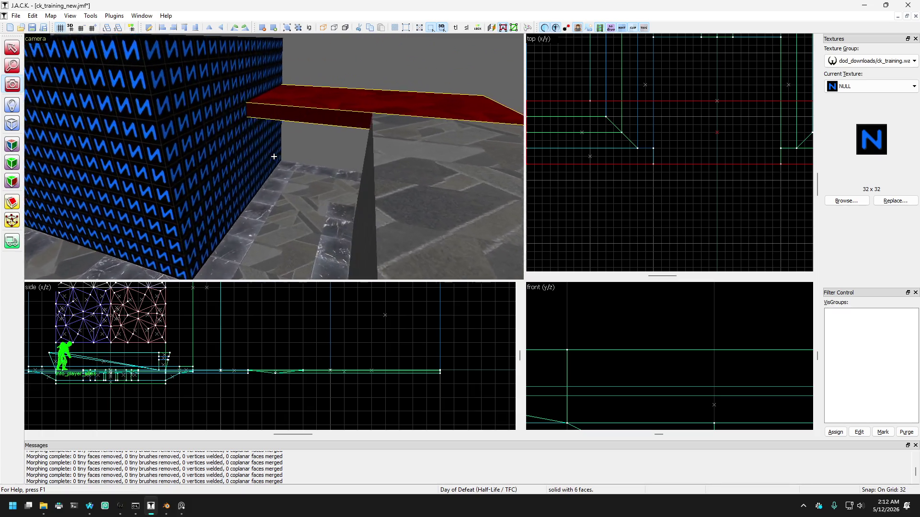
{"action": "key", "text": "Left"}
{"action": "key", "text": "Left"}
{"action": "key", "text": "Left"}
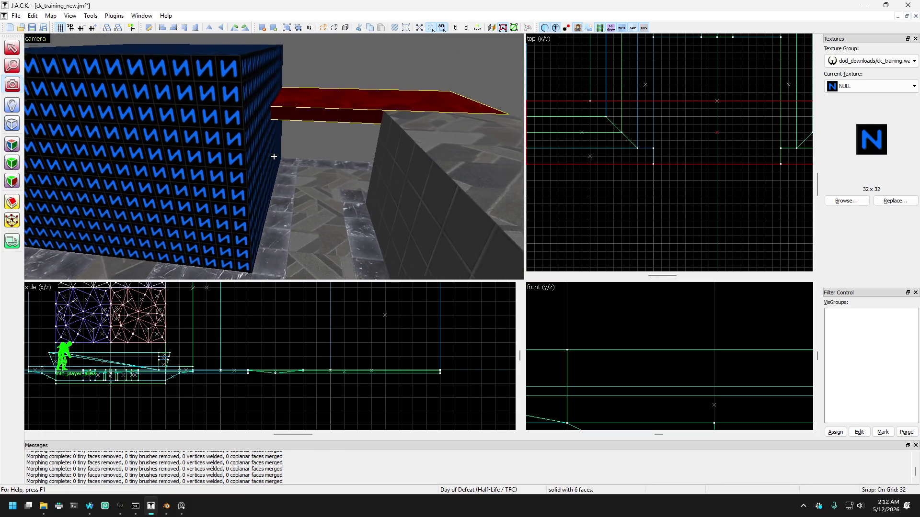
{"action": "key", "text": "Down"}
{"action": "key", "text": "Down"}
{"action": "key", "text": "Down"}
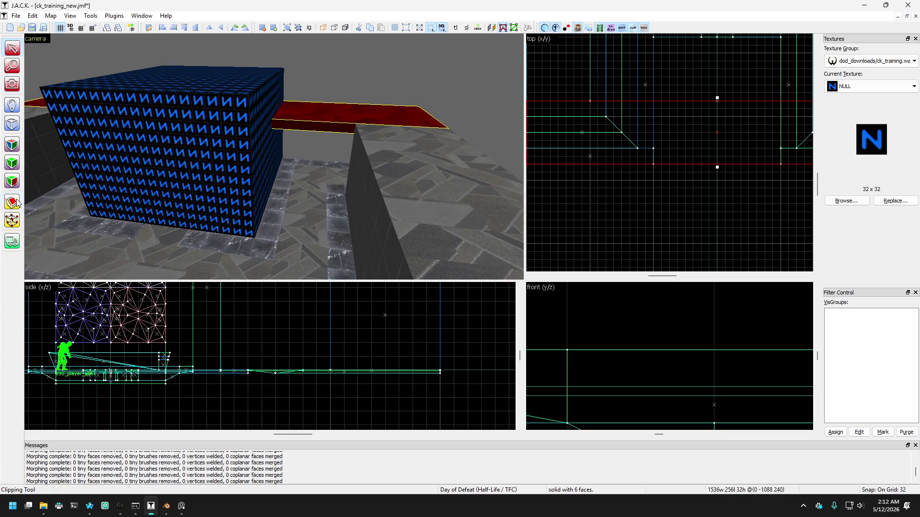
Circle the camera around the N-textured block and select the plank over the gap.
{"action": "scroll", "coordinate": [641, 131], "scroll_direction": "down", "scroll_amount": 1}
{"action": "scroll", "coordinate": [679, 121], "scroll_direction": "up", "scroll_amount": 1}
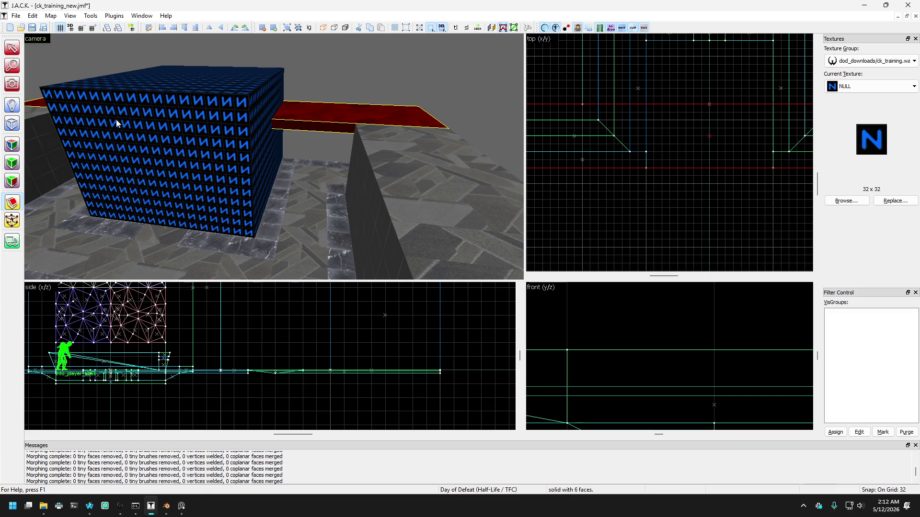
{"action": "key", "text": "Up"}
{"action": "key", "text": "Up"}
{"action": "key", "text": "Up"}
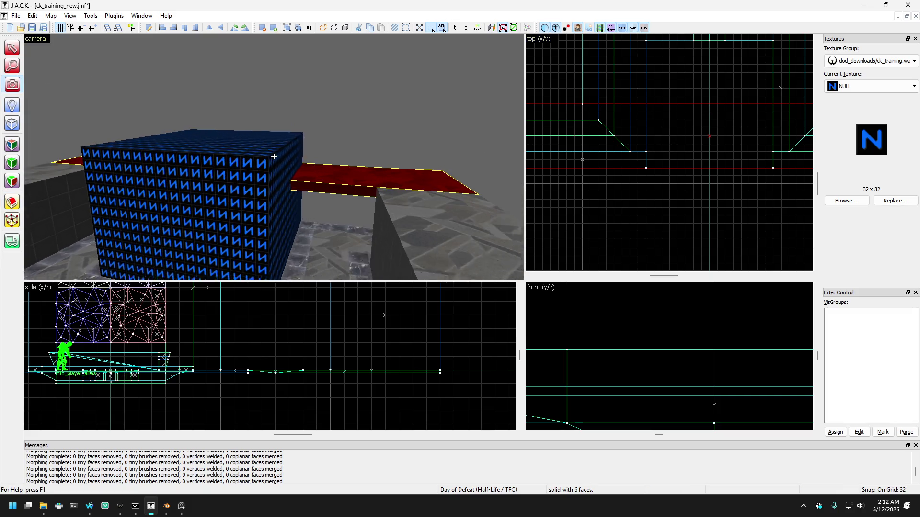
{"action": "key", "text": "Up"}
{"action": "key", "text": "Up"}
{"action": "key", "text": "Up"}
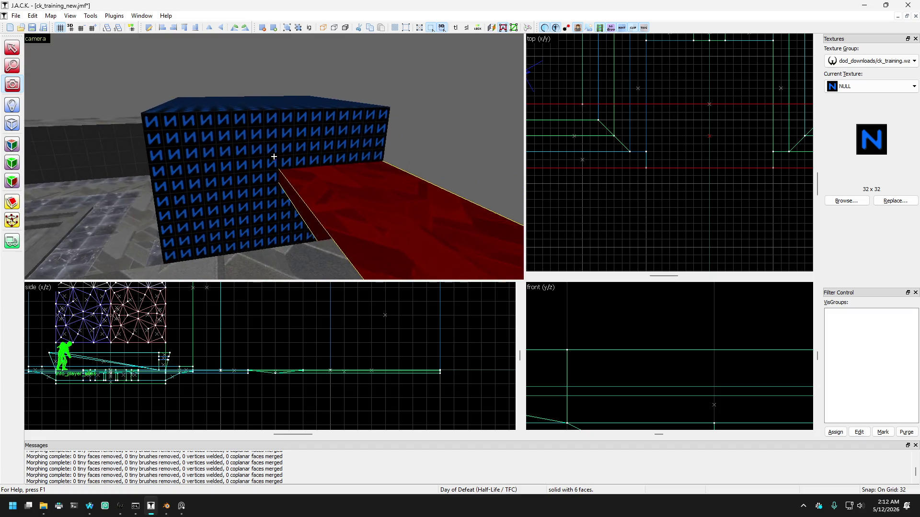
{"action": "key", "text": "Left"}
{"action": "key", "text": "Left"}
{"action": "key", "text": "Left"}
{"action": "key", "text": "Down"}
{"action": "key", "text": "Down"}
{"action": "key", "text": "Down"}
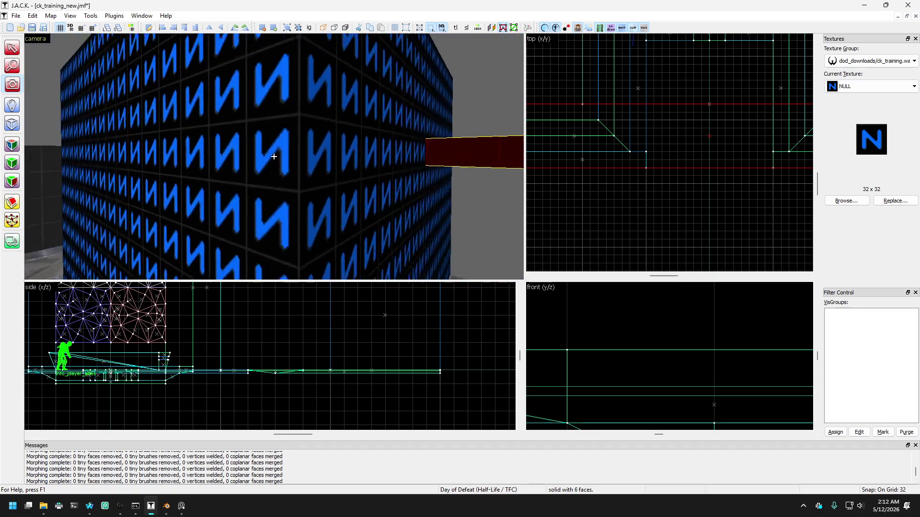
{"action": "key", "text": "Left"}
{"action": "key", "text": "Left"}
{"action": "key", "text": "Left"}
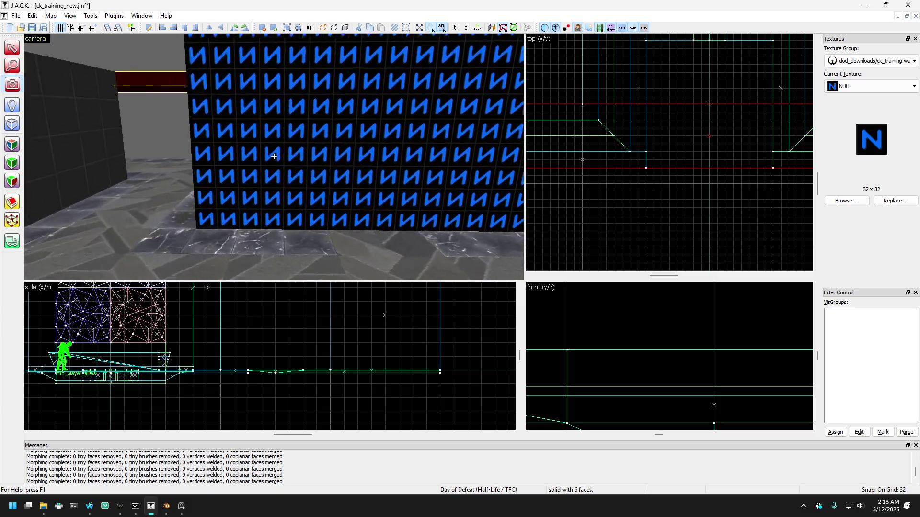
{"action": "key", "text": "Left"}
{"action": "key", "text": "Left"}
{"action": "key", "text": "Left"}
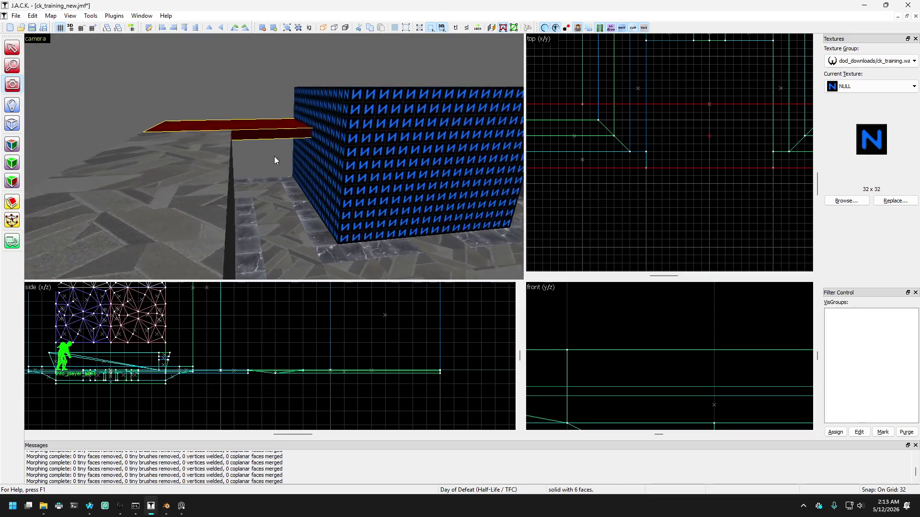
{"action": "left_click", "coordinate": [357, 152]}
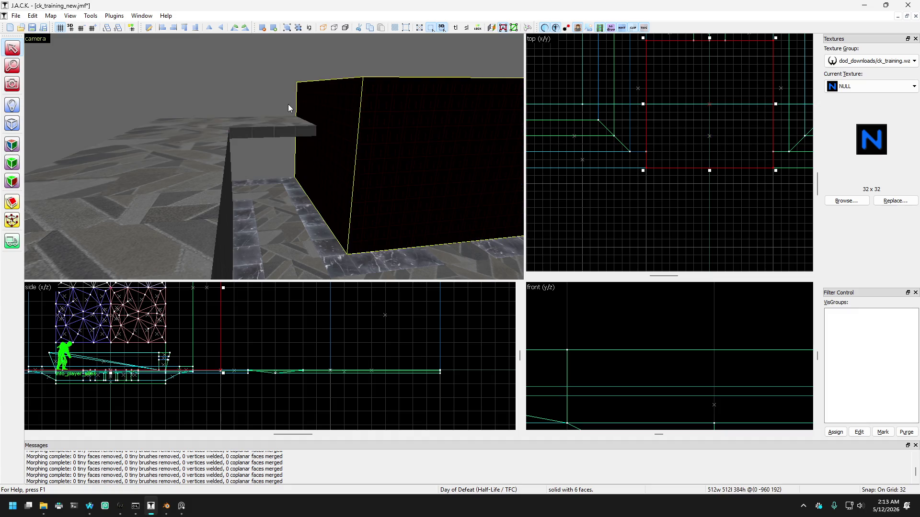
{"action": "left_click", "coordinate": [297, 134]}
{"action": "key", "text": "Right"}
{"action": "key", "text": "Right"}
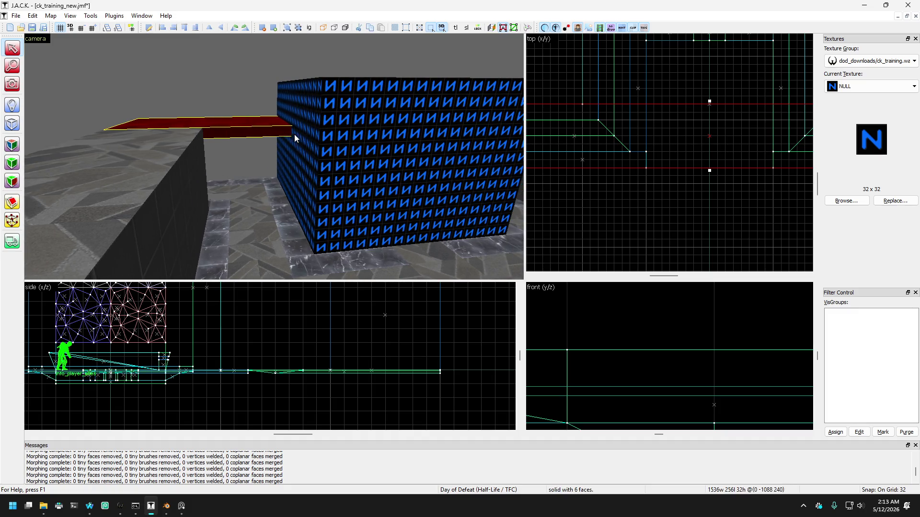
Clip the plank with two cut lines in the top view, splitting it into three pieces.
{"action": "left_click", "coordinate": [12, 203]}
{"action": "scroll", "coordinate": [632, 127], "scroll_direction": "down", "scroll_amount": 2}
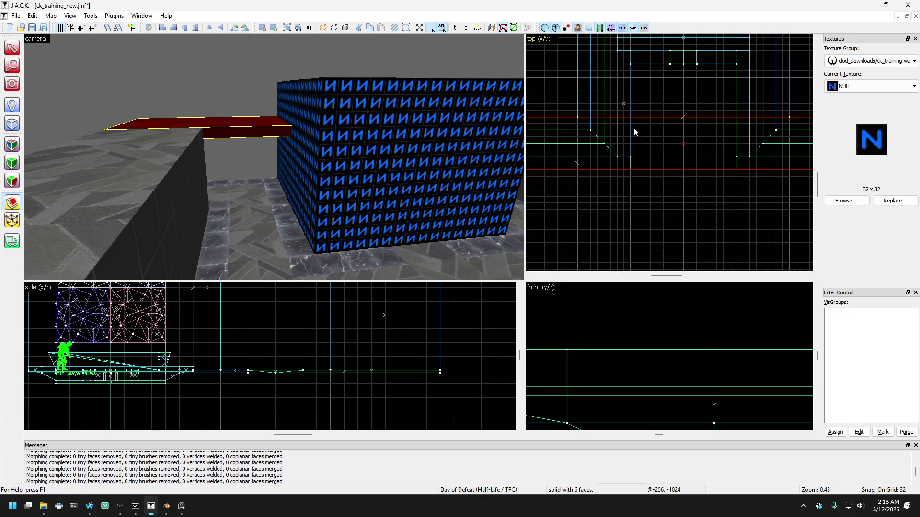
{"action": "left_click_drag", "start_coordinate": [631, 123], "coordinate": [631, 145]}
{"action": "key", "text": "Return"}
{"action": "left_click_drag", "start_coordinate": [742, 126], "coordinate": [736, 139]}
{"action": "key", "text": "Return"}
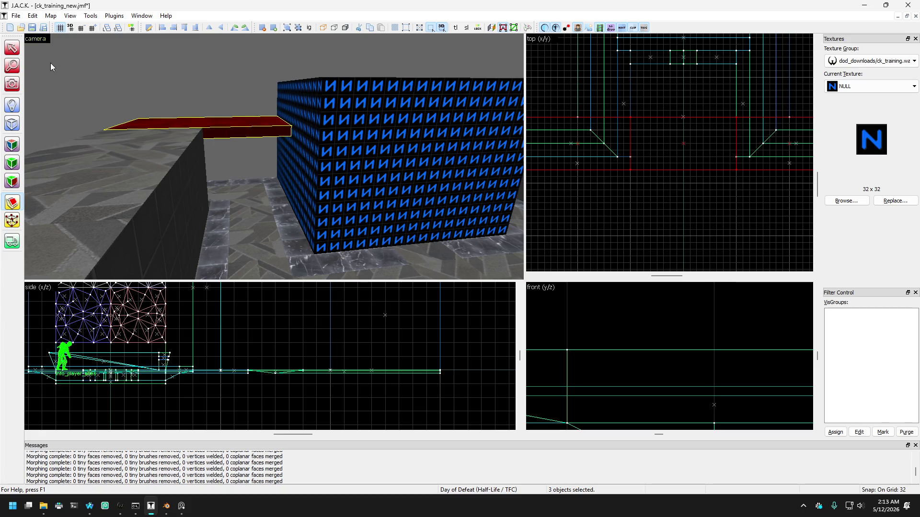
Select the 512 × 512 × 384 NULL block and clip it into two halves across the middle.
{"action": "key", "text": "d"}
{"action": "left_click", "coordinate": [213, 124]}
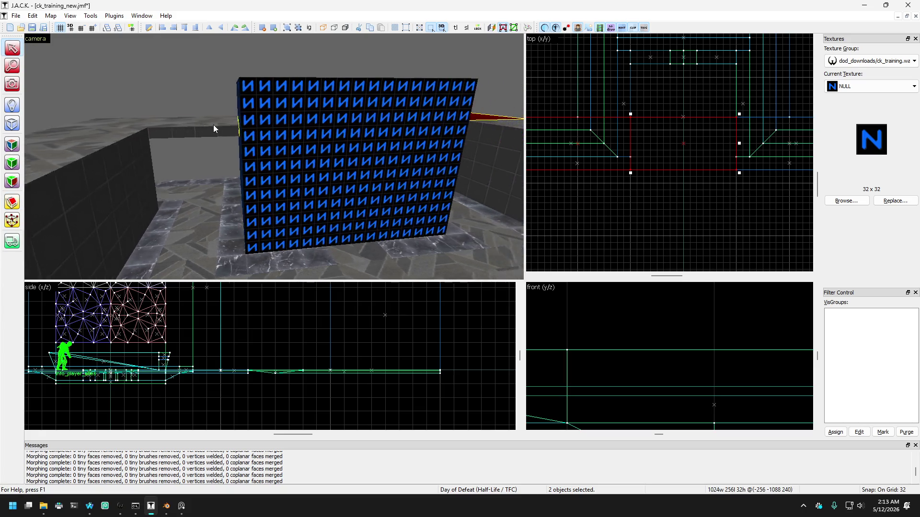
{"action": "key", "text": "d"}
{"action": "left_click", "coordinate": [254, 117]}
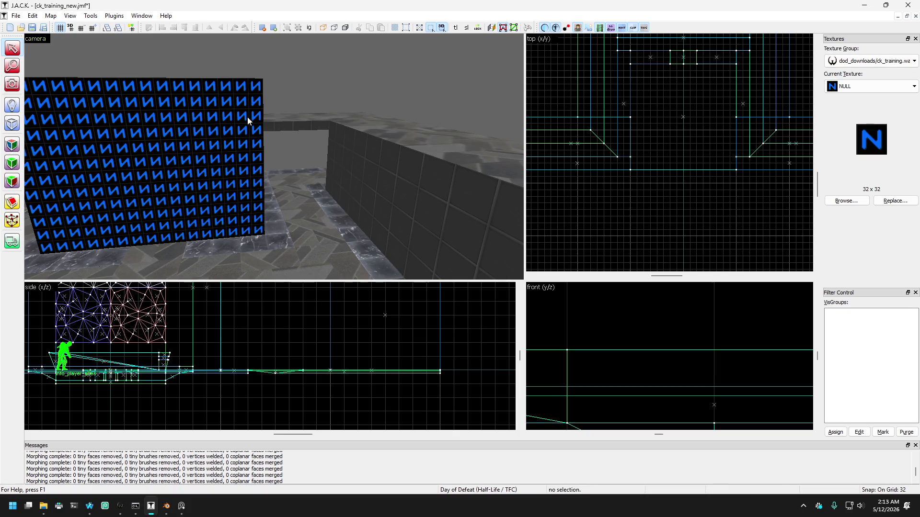
{"action": "key", "text": "d"}
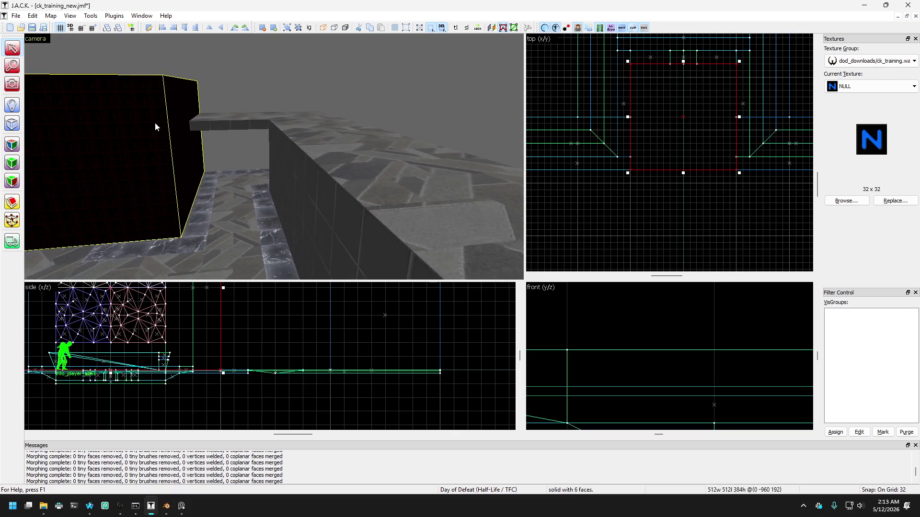
{"action": "key", "text": "a"}
{"action": "key", "text": "Left"}
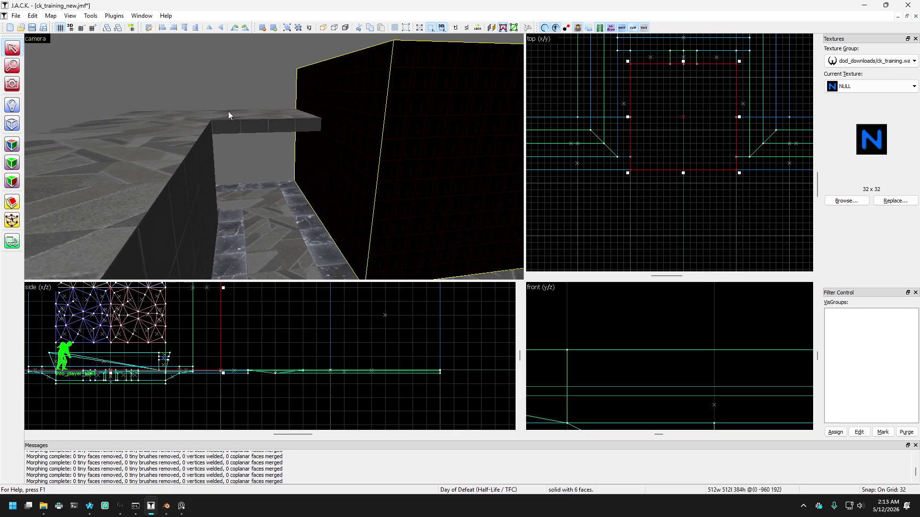
{"action": "scroll", "coordinate": [636, 114], "scroll_direction": "up", "scroll_amount": 2}
{"action": "left_click_drag", "start_coordinate": [626, 116], "coordinate": [650, 116]}
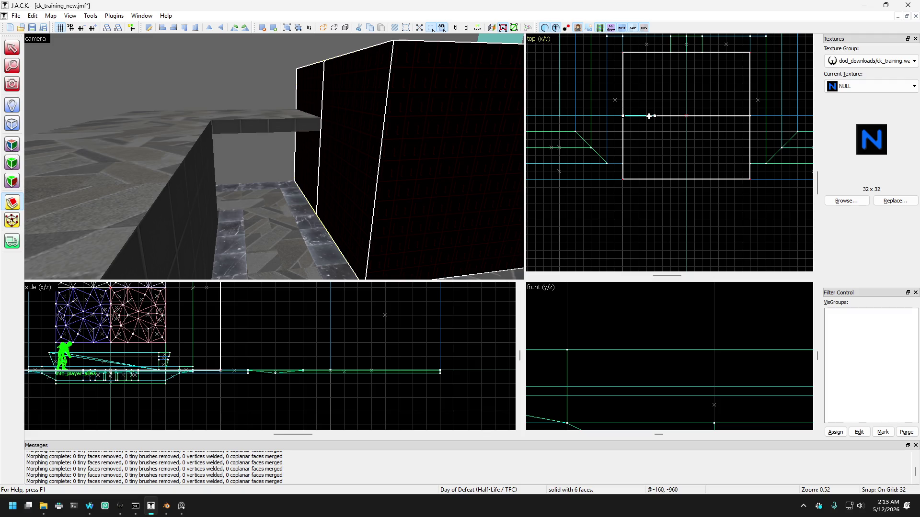
{"action": "key", "text": "Return"}
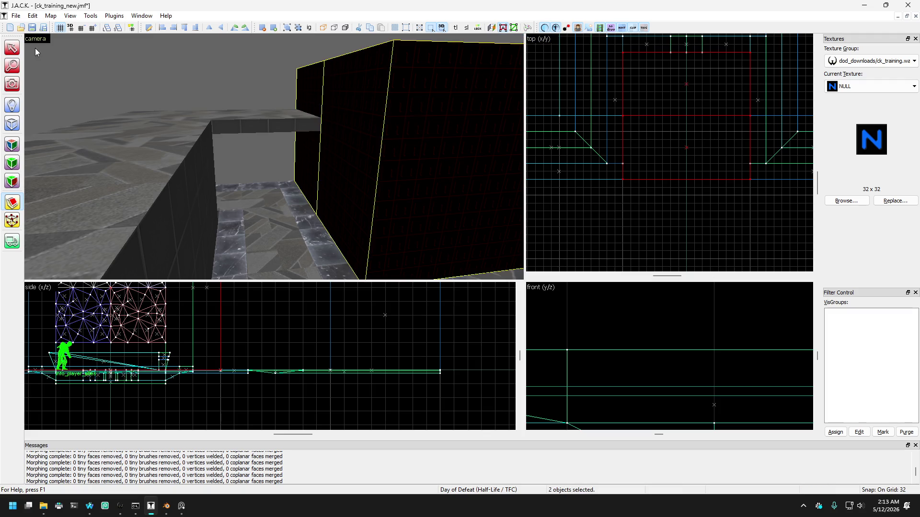
Fly the camera back until the whole split NULL box is in view.
{"action": "left_click", "coordinate": [301, 102]}
{"action": "scroll", "coordinate": [249, 370], "scroll_direction": "down", "scroll_amount": 3}
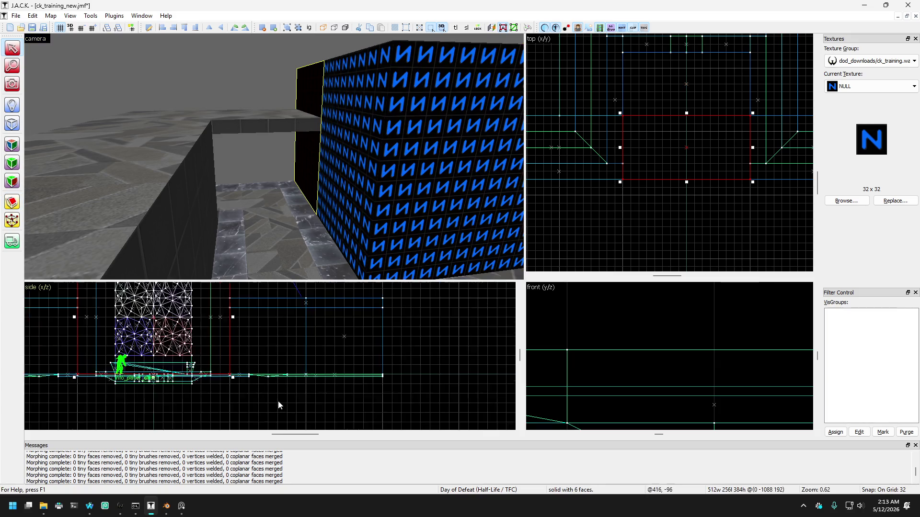
{"action": "scroll", "coordinate": [184, 297], "scroll_direction": "up", "scroll_amount": 1}
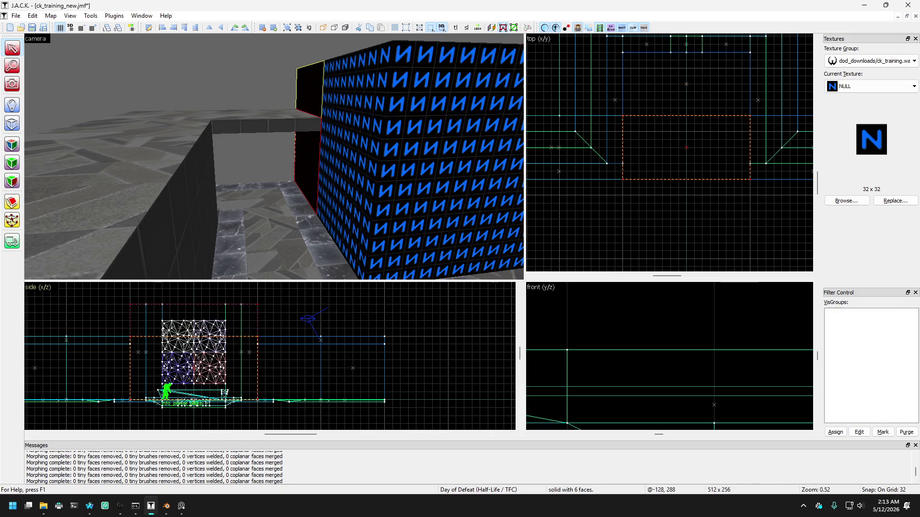
{"action": "key", "text": "Escape"}
{"action": "left_click", "coordinate": [13, 82]}
{"action": "key", "text": "z"}
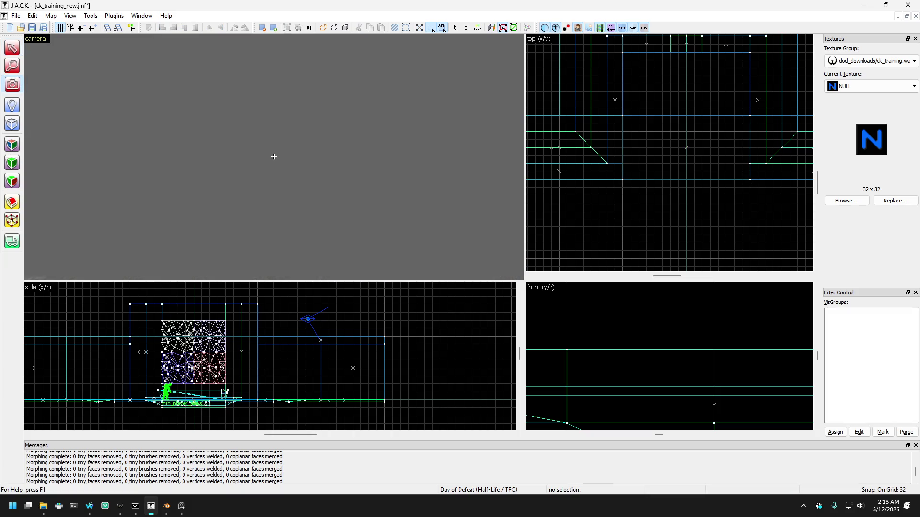
{"action": "key", "text": "s"}
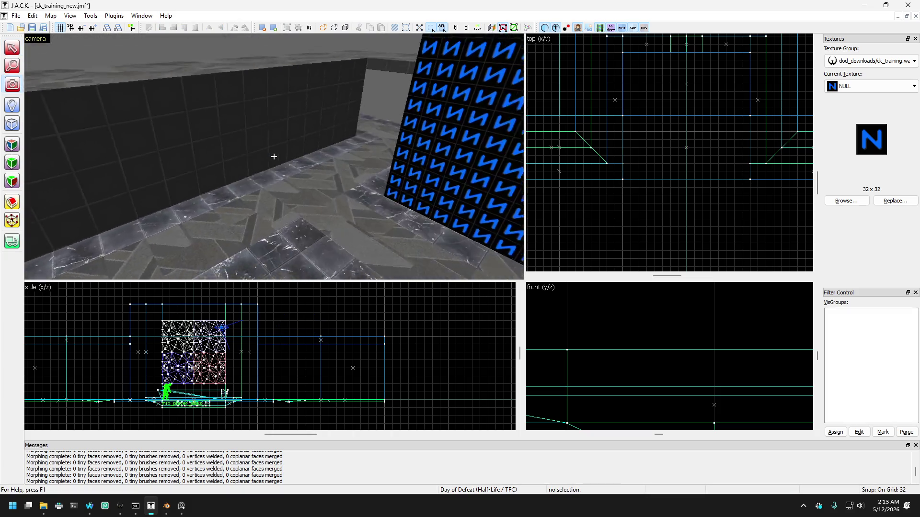
{"action": "key", "text": "s"}
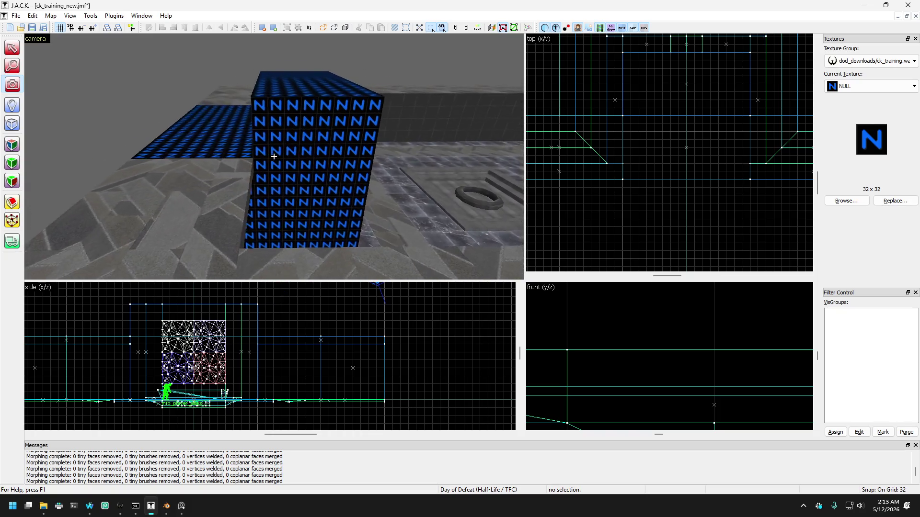
{"action": "key", "text": "z"}
Raise one 512 × 256 NULL half from 384 to 512 units tall, then deselect it.
{"action": "key", "text": "shift+s"}
{"action": "left_click", "coordinate": [216, 208]}
{"action": "scroll", "coordinate": [245, 384], "scroll_direction": "down", "scroll_amount": 3}
{"action": "scroll", "coordinate": [235, 359], "scroll_direction": "up", "scroll_amount": 3}
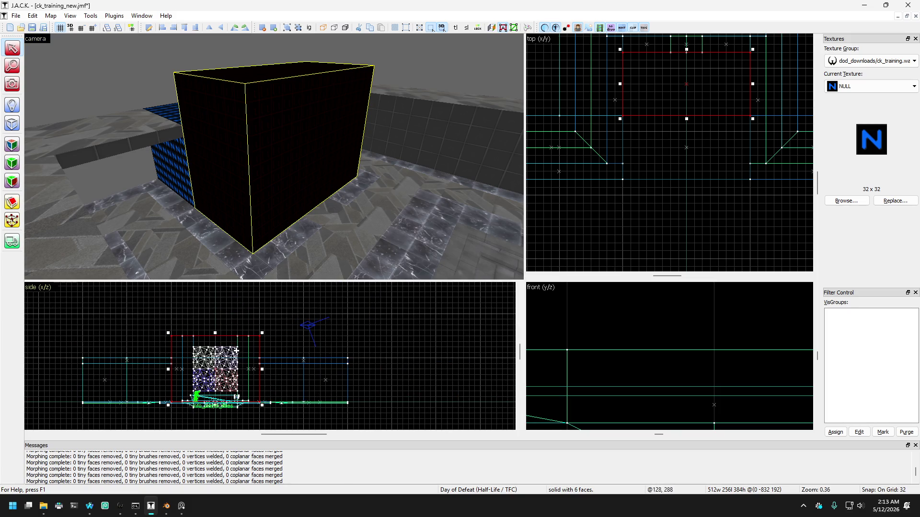
{"action": "left_click_drag", "start_coordinate": [216, 331], "coordinate": [216, 314]}
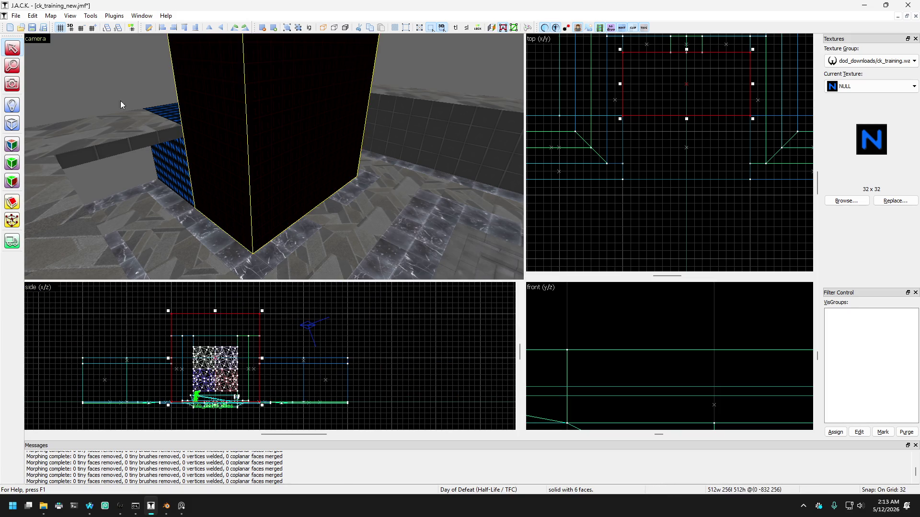
{"action": "key", "text": "Escape"}
Fly the camera across the room to face the fountain's concrete pillars and faceted wall.
{"action": "left_click", "coordinate": [12, 84]}
{"action": "key", "text": "z"}
{"action": "key", "text": "w"}
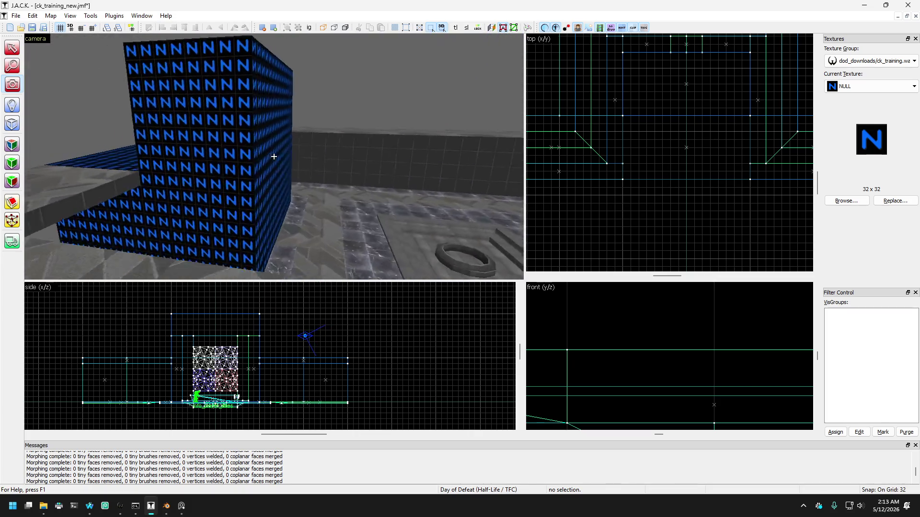
{"action": "key", "text": "w"}
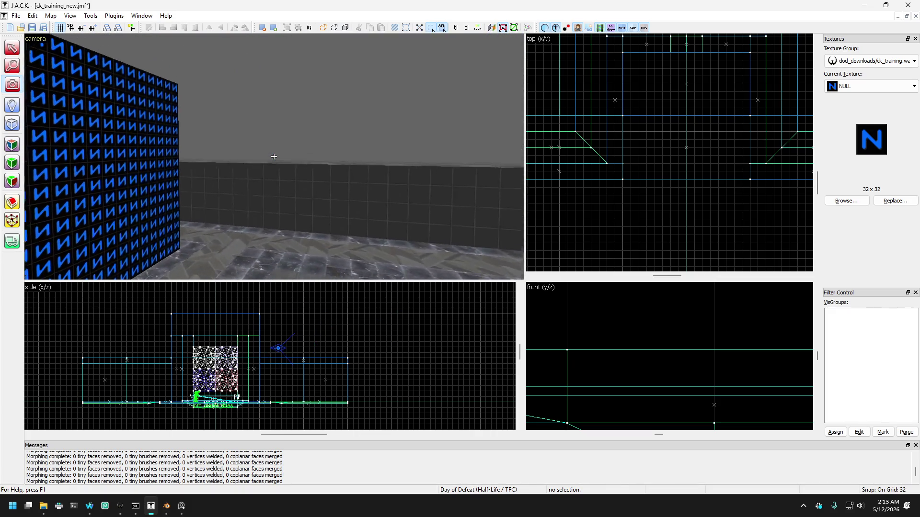
{"action": "key", "text": "w"}
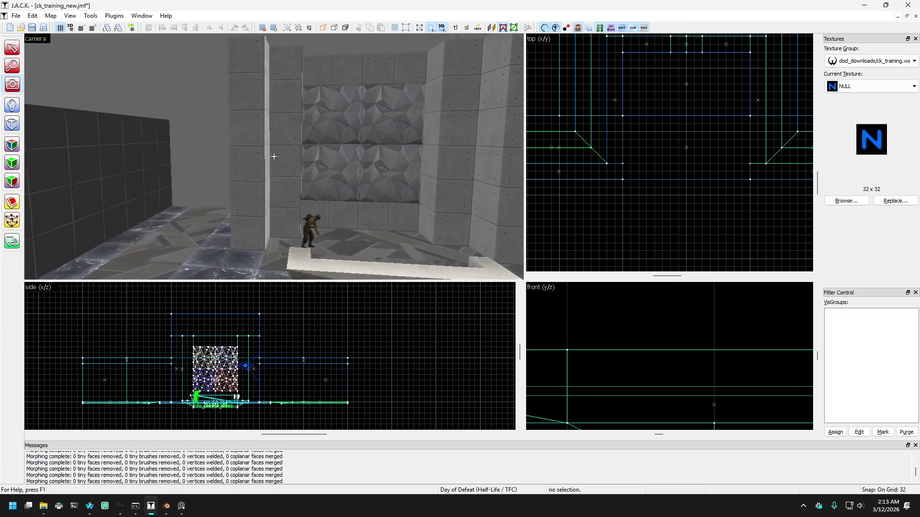
{"action": "key", "text": "w"}
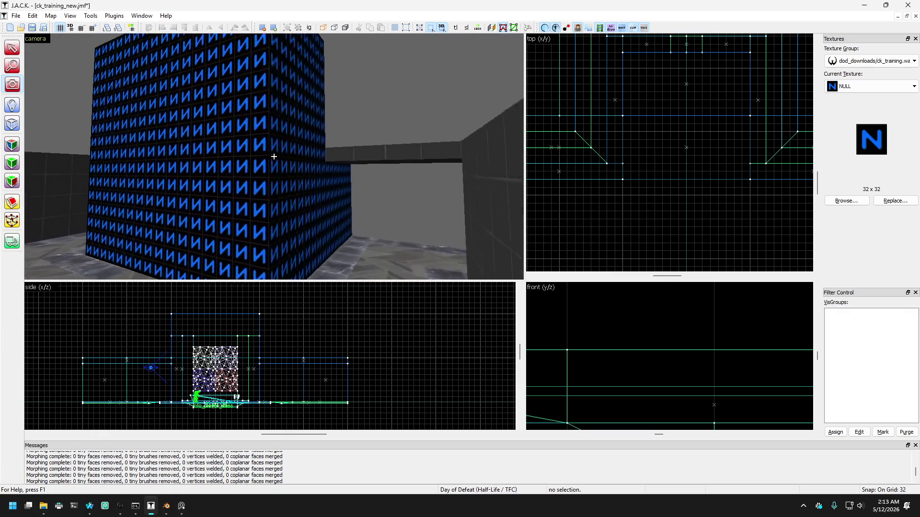
{"action": "key", "text": "w"}
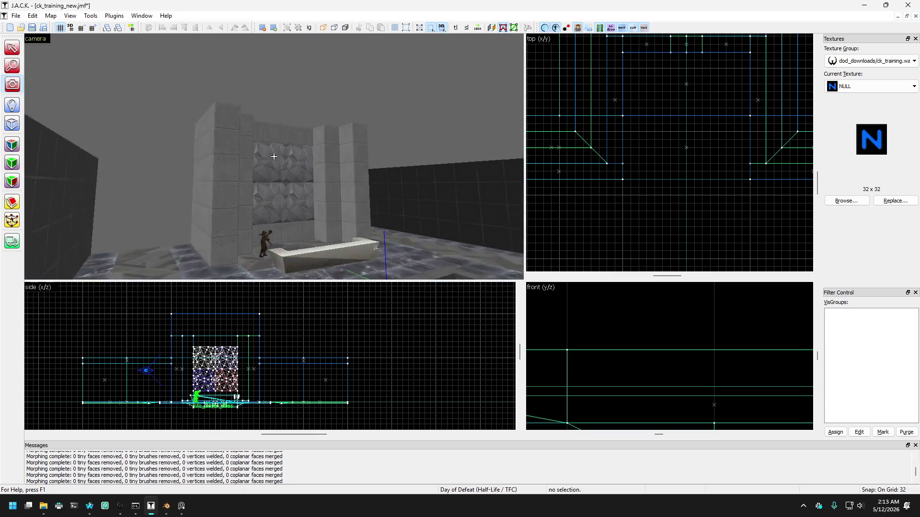
{"action": "key", "text": "w"}
{"action": "left_click", "coordinate": [12, 48]}
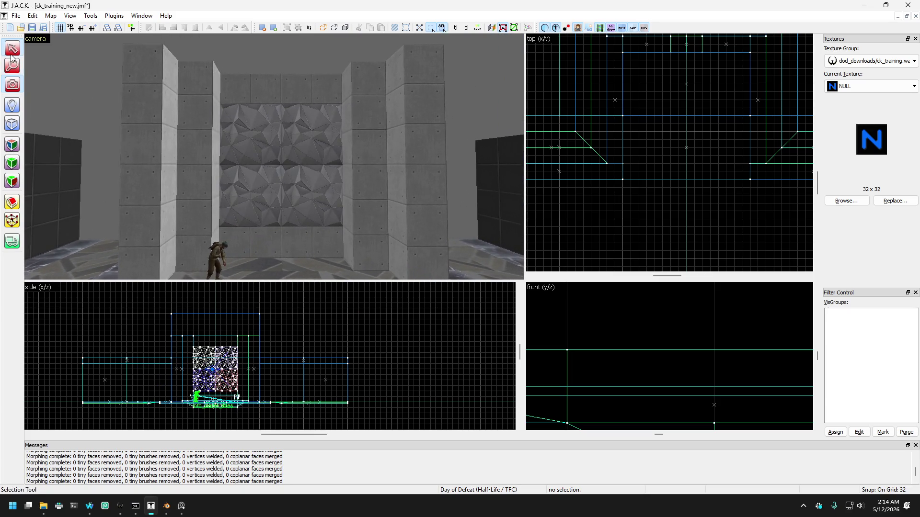
Stretch the five pillar and frame blocks from 384 to 512 units tall, then deselect them.
{"action": "left_click", "coordinate": [125, 128]}
{"action": "left_click", "coordinate": [206, 120], "text": "ctrl"}
{"action": "left_click", "coordinate": [307, 91], "text": "ctrl"}
{"action": "left_click", "coordinate": [369, 94], "text": "ctrl"}
{"action": "left_click", "coordinate": [402, 91], "text": "ctrl"}
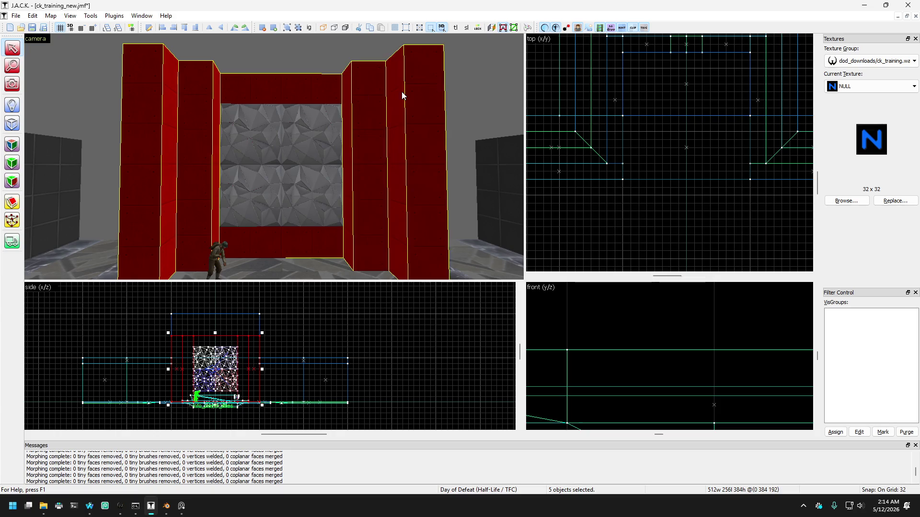
{"action": "key", "text": "Left"}
{"action": "key", "text": "s"}
{"action": "key", "text": "Right"}
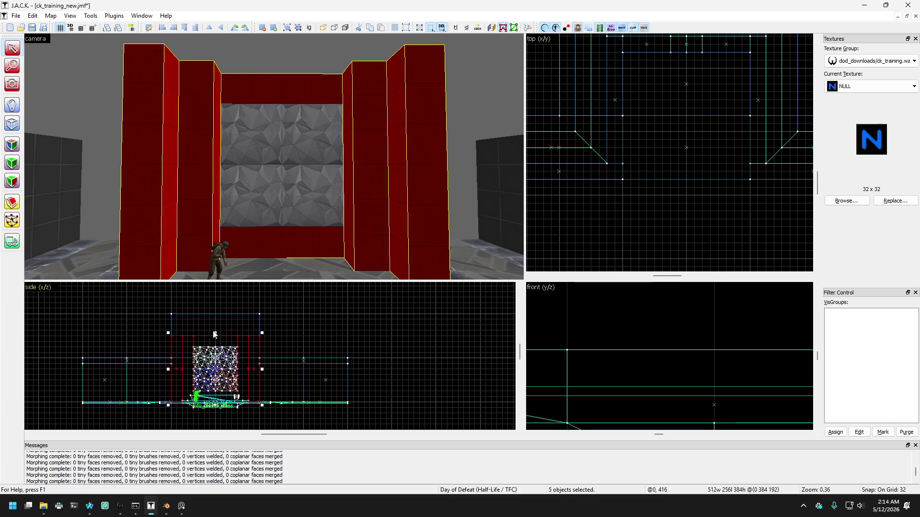
{"action": "left_click_drag", "start_coordinate": [214, 331], "coordinate": [213, 313]}
{"action": "key", "text": "Escape"}
Fly the camera up close to the faceted wall panel and back out.
{"action": "scroll", "coordinate": [108, 154], "scroll_direction": "down", "scroll_amount": 3}
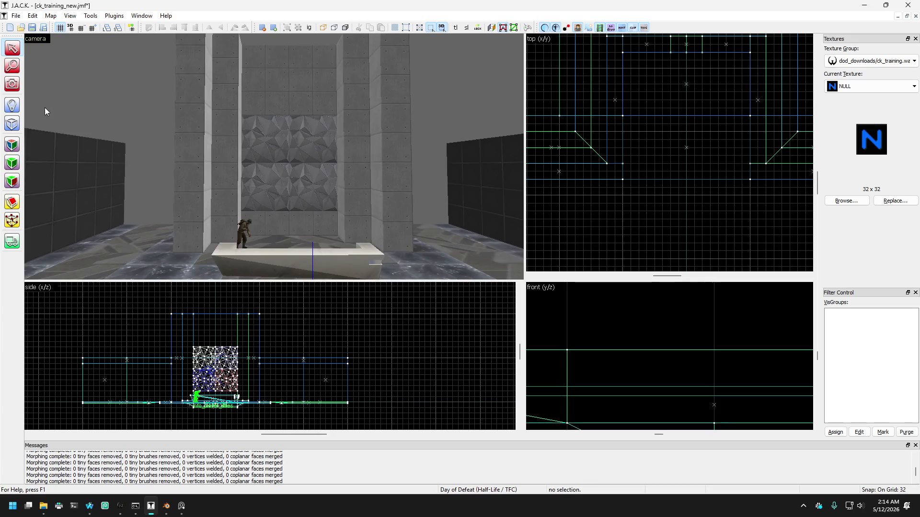
{"action": "key", "text": "z"}
{"action": "key", "text": "w"}
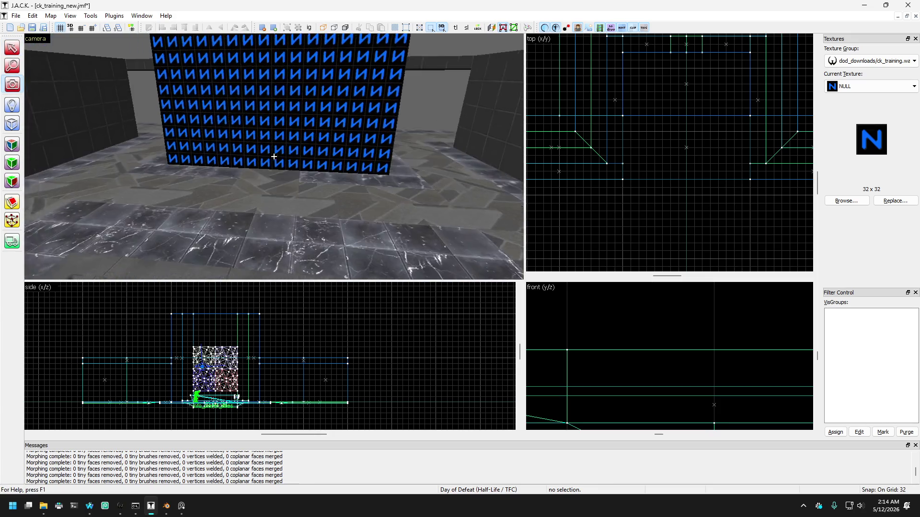
{"action": "key", "text": "w"}
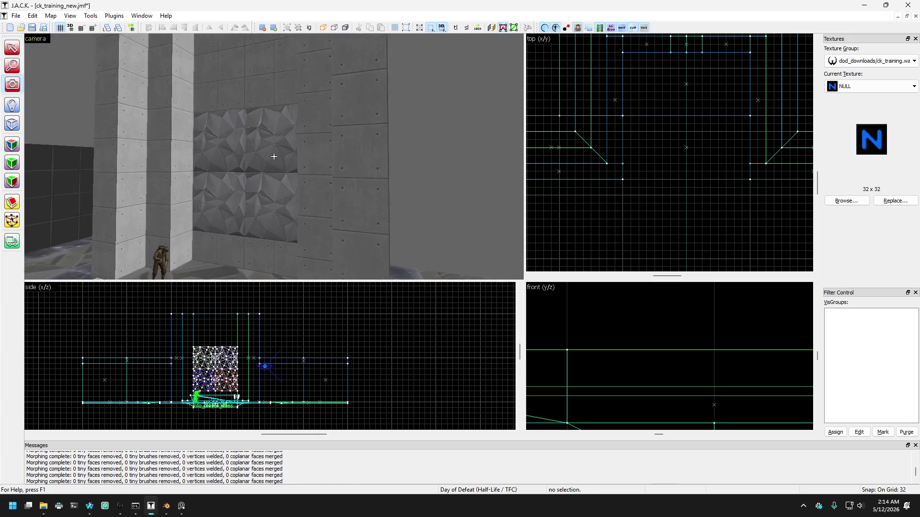
{"action": "key", "text": "s"}
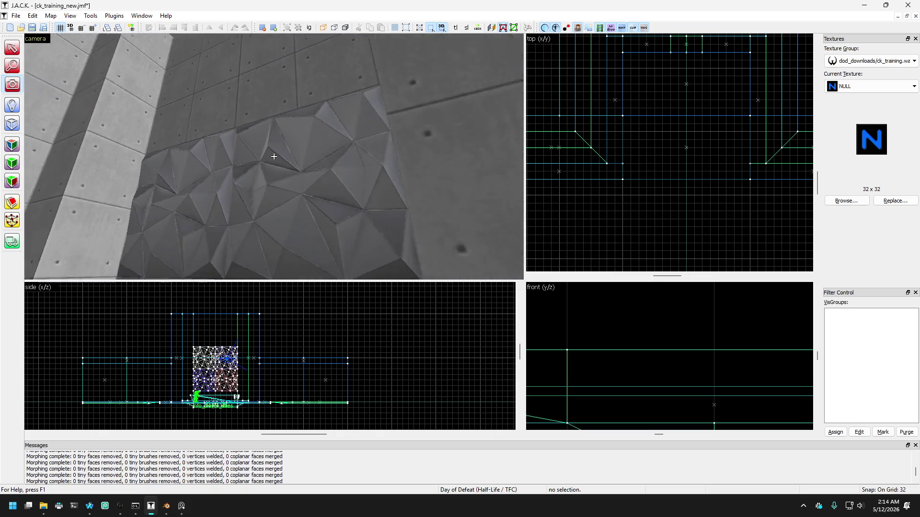
Select both faceted wall blocks and clone them 128 units upward, then clear the selection.
{"action": "key", "text": "w"}
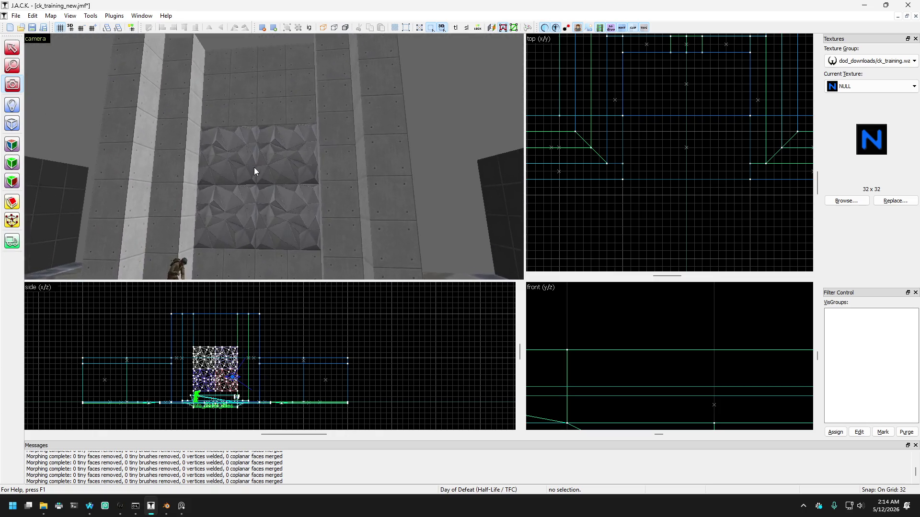
{"action": "key", "text": "z"}
{"action": "left_click", "coordinate": [214, 158]}
{"action": "left_click", "coordinate": [315, 158], "text": "ctrl"}
{"action": "scroll", "coordinate": [195, 354], "scroll_direction": "up", "scroll_amount": 4}
{"action": "left_click_drag", "start_coordinate": [195, 354], "coordinate": [205, 288], "text": "shift"}
{"action": "key", "text": "Escape"}
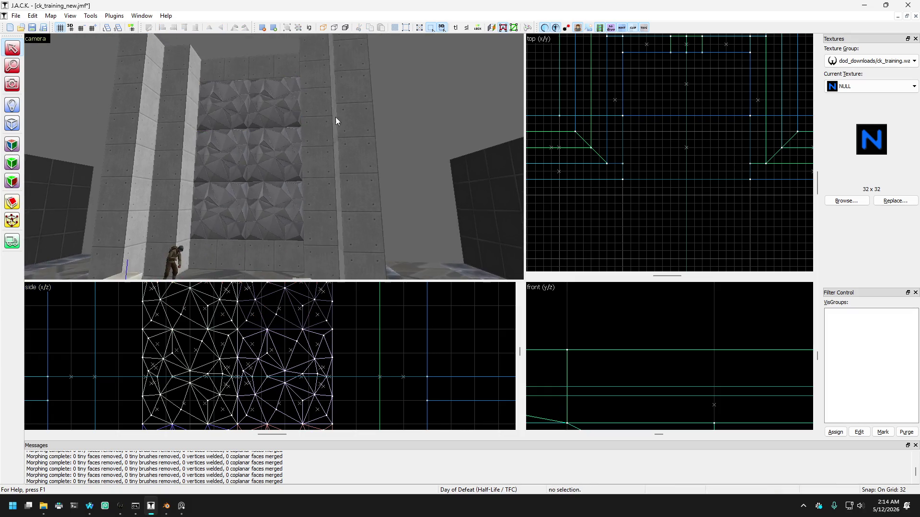
Fly the camera over the floor to look down at the fountain ring.
{"action": "key", "text": "Left"}
{"action": "key", "text": "Left"}
{"action": "key", "text": "Left"}
{"action": "left_click", "coordinate": [12, 84]}
{"action": "left_click_drag", "start_coordinate": [263, 127], "coordinate": [273, 156]}
{"action": "key", "text": "Left"}
{"action": "key", "text": "Left"}
{"action": "key", "text": "Left"}
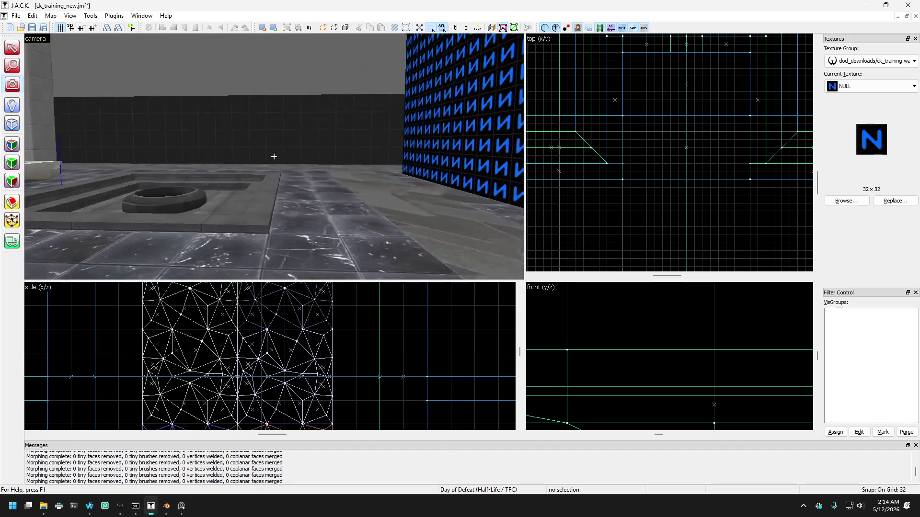
{"action": "key", "text": "Up"}
{"action": "key", "text": "Up"}
{"action": "key", "text": "Up"}
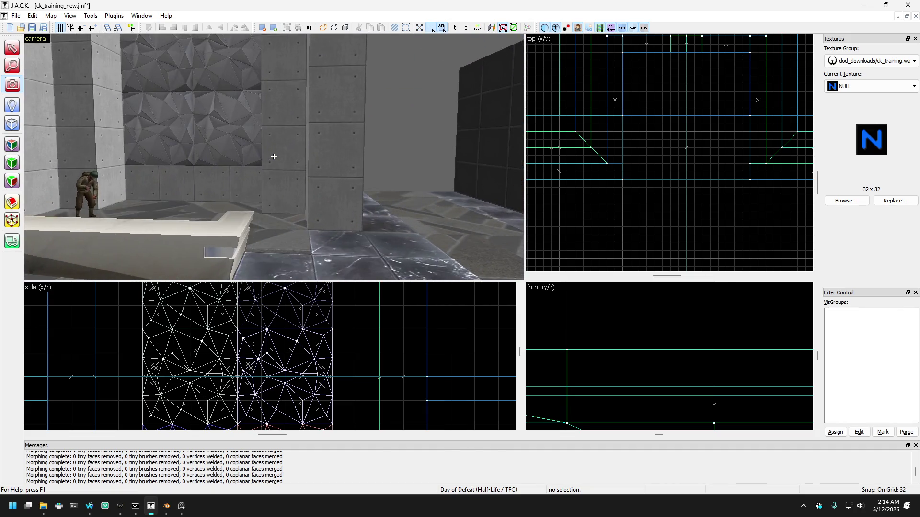
{"action": "key", "text": "Down"}
{"action": "key", "text": "Down"}
{"action": "key", "text": "Down"}
{"action": "key", "text": "Left"}
{"action": "key", "text": "Left"}
{"action": "key", "text": "Left"}
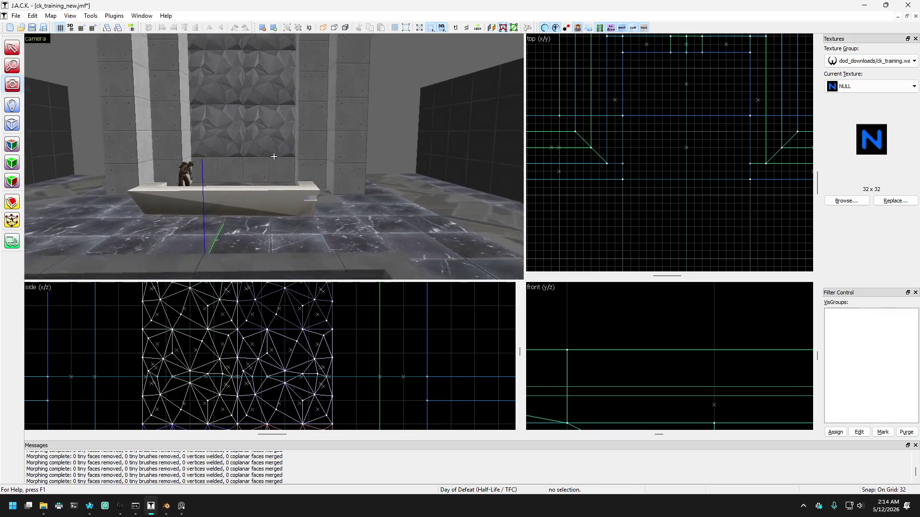
{"action": "key", "text": "Up"}
{"action": "key", "text": "Up"}
{"action": "key", "text": "Up"}
{"action": "key", "text": "Down"}
{"action": "key", "text": "Down"}
{"action": "key", "text": "Down"}
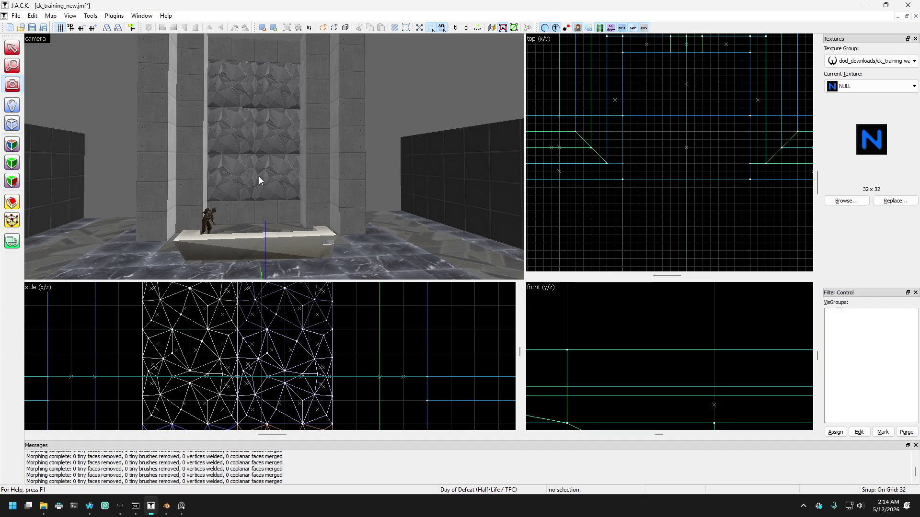
{"action": "key", "text": "z"}
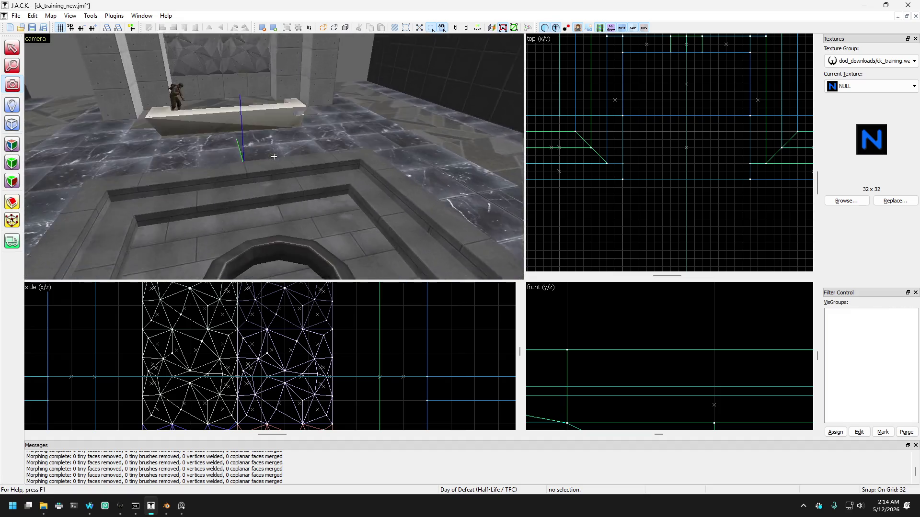
{"action": "key", "text": "z"}
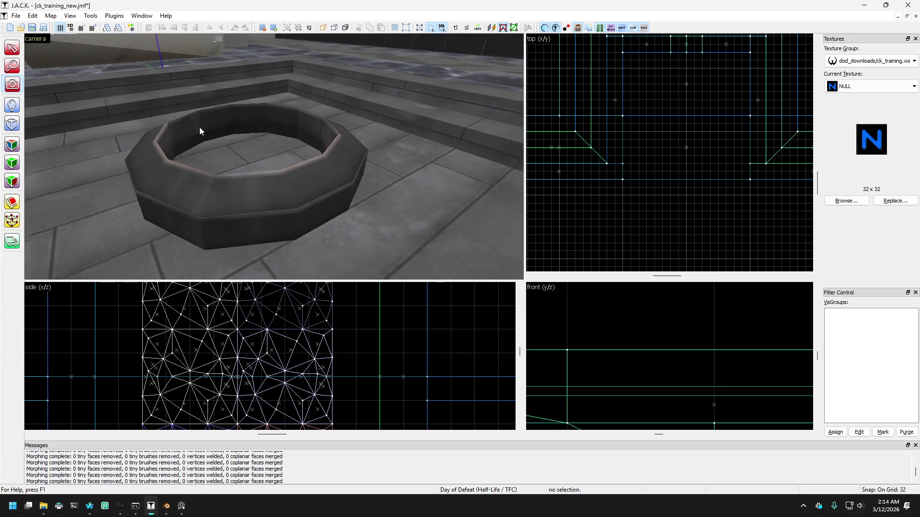
Select one ring segment, move it aside to the upper left, then return it to its gap.
{"action": "left_click", "coordinate": [269, 203]}
{"action": "scroll", "coordinate": [636, 151], "scroll_direction": "down", "scroll_amount": 5}
{"action": "scroll", "coordinate": [654, 136], "scroll_direction": "up", "scroll_amount": 3}
{"action": "mouse_move", "coordinate": [666, 148]}
{"action": "left_mouse_down"}
{"action": "mouse_move", "coordinate": [593, 105]}
{"action": "mouse_move", "coordinate": [642, 99]}
{"action": "left_mouse_up"}
{"action": "scroll", "coordinate": [345, 384], "scroll_direction": "down", "scroll_amount": 4}
{"action": "scroll", "coordinate": [320, 415], "scroll_direction": "up", "scroll_amount": 3}
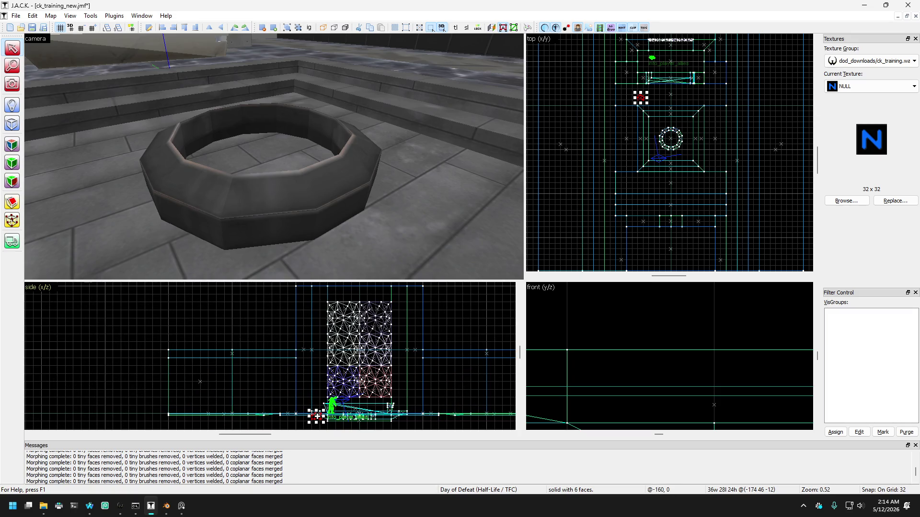
{"action": "mouse_move", "coordinate": [455, 37]}
{"action": "left_mouse_down"}
{"action": "mouse_move", "coordinate": [425, 110]}
{"action": "mouse_move", "coordinate": [289, 199]}
{"action": "mouse_move", "coordinate": [332, 189]}
{"action": "mouse_move", "coordinate": [325, 161]}
{"action": "left_mouse_up"}
Select three ring segments, raise them slightly, and orbit to inspect them.
{"action": "left_click", "coordinate": [326, 197], "text": "ctrl"}
{"action": "key", "text": "Right"}
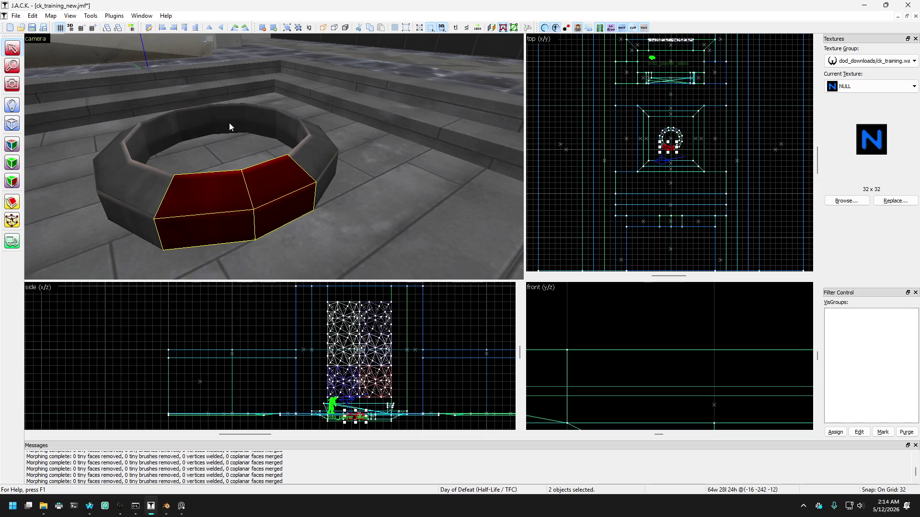
{"action": "left_click", "coordinate": [232, 124], "text": "ctrl"}
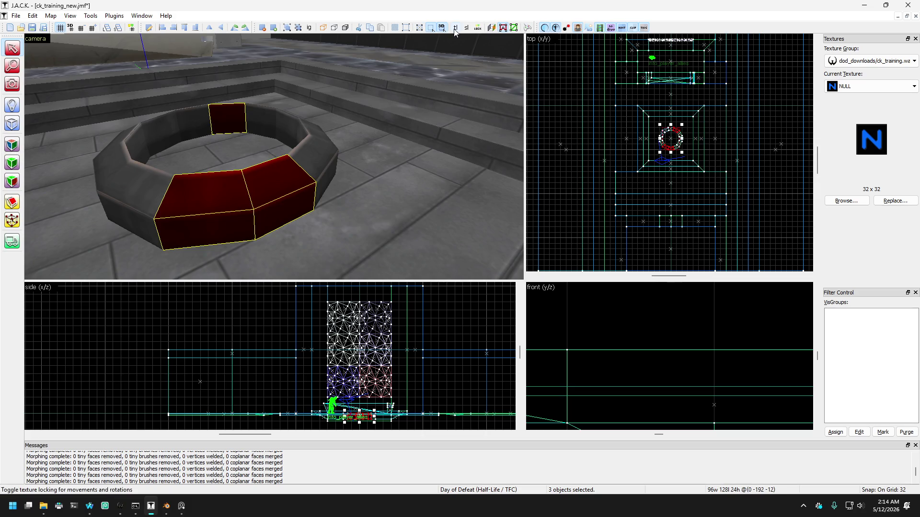
{"action": "left_click_drag", "start_coordinate": [366, 418], "coordinate": [363, 394]}
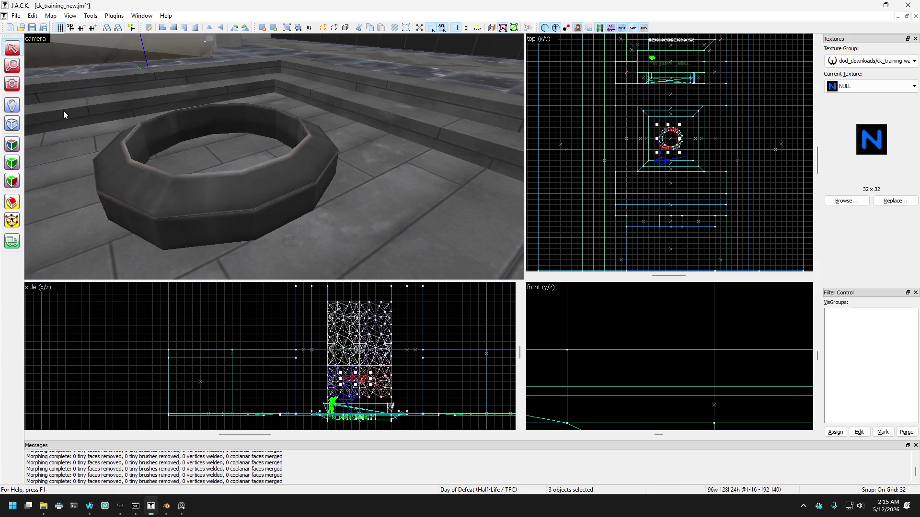
{"action": "key", "text": "z"}
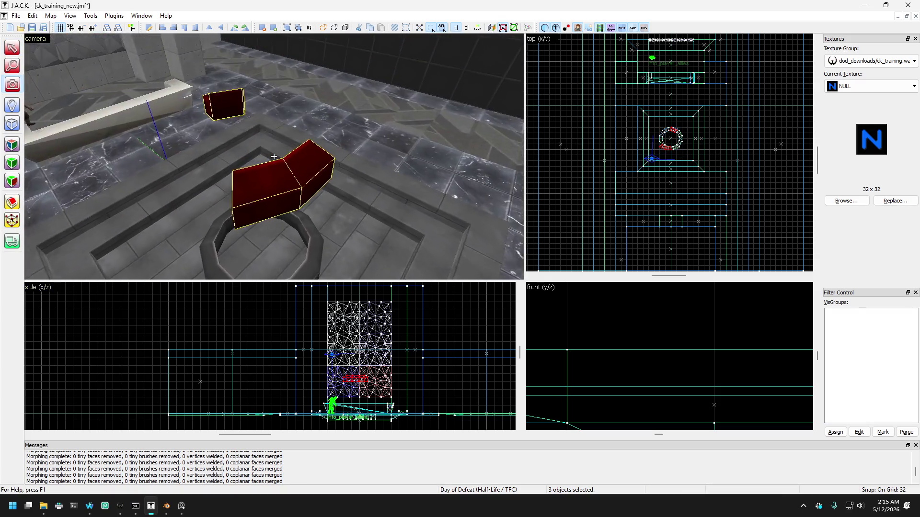
{"action": "key", "text": "z"}
{"action": "left_click_drag", "start_coordinate": [198, 177], "coordinate": [93, 113]}
Reposition the black block, then shift it with the grey bent block on a finer grid.
{"action": "left_click", "coordinate": [12, 54]}
{"action": "left_click", "coordinate": [200, 205]}
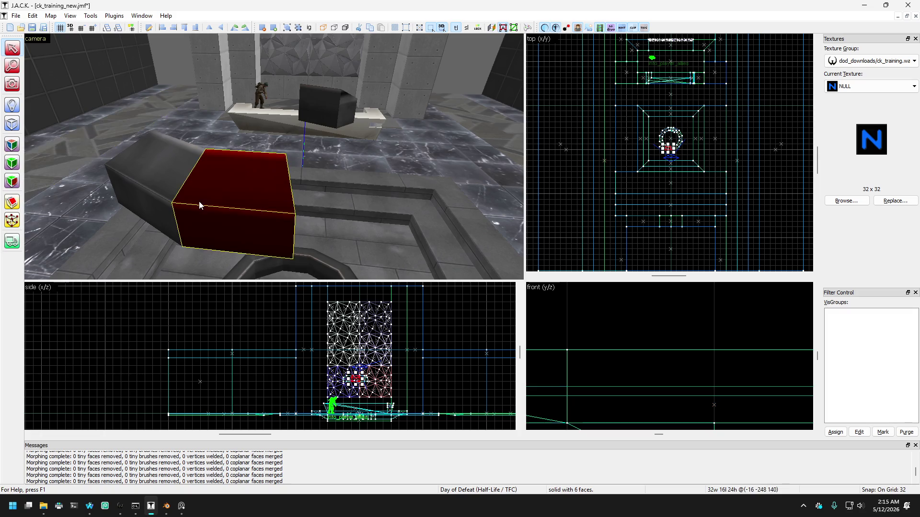
{"action": "left_click", "coordinate": [291, 110]}
{"action": "scroll", "coordinate": [693, 134], "scroll_direction": "up", "scroll_amount": 5}
{"action": "mouse_move", "coordinate": [690, 112]}
{"action": "left_mouse_down"}
{"action": "mouse_move", "coordinate": [656, 158]}
{"action": "mouse_move", "coordinate": [662, 187]}
{"action": "mouse_move", "coordinate": [670, 170]}
{"action": "left_mouse_up"}
{"action": "scroll", "coordinate": [657, 181], "scroll_direction": "up", "scroll_amount": 3}
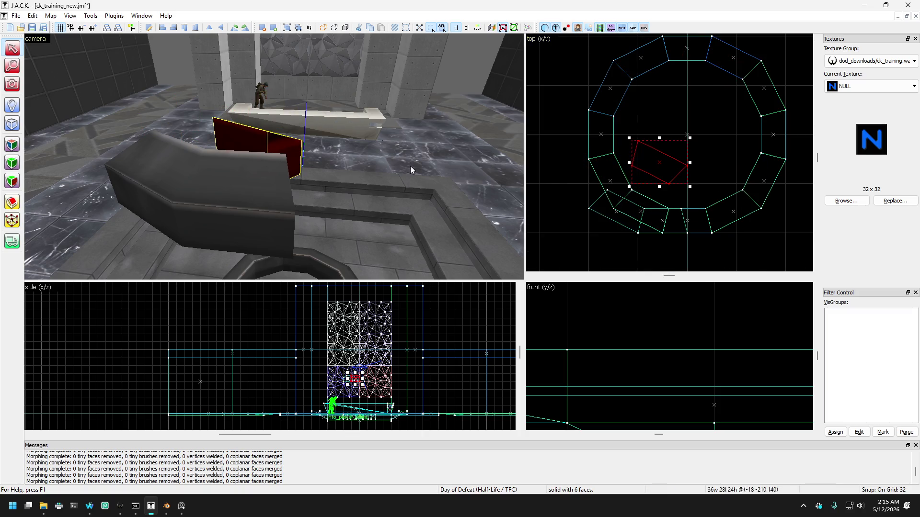
{"action": "left_click", "coordinate": [253, 181]}
{"action": "scroll", "coordinate": [640, 206], "scroll_direction": "up", "scroll_amount": 2}
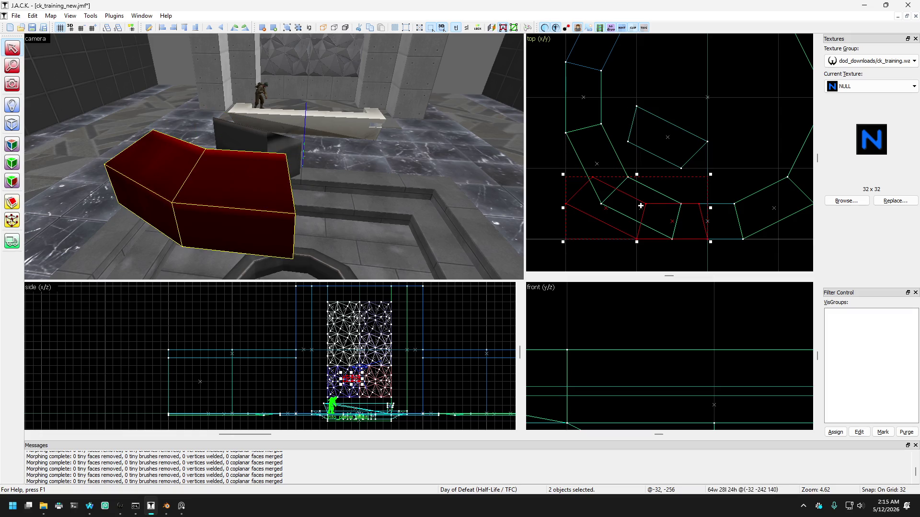
{"action": "key", "text": "bracketleft"}
{"action": "key", "text": "bracketleft"}
{"action": "key", "text": "bracketleft"}
{"action": "mouse_move", "coordinate": [641, 205]}
{"action": "left_mouse_down"}
{"action": "mouse_move", "coordinate": [647, 189]}
{"action": "mouse_move", "coordinate": [680, 178]}
{"action": "left_mouse_up"}
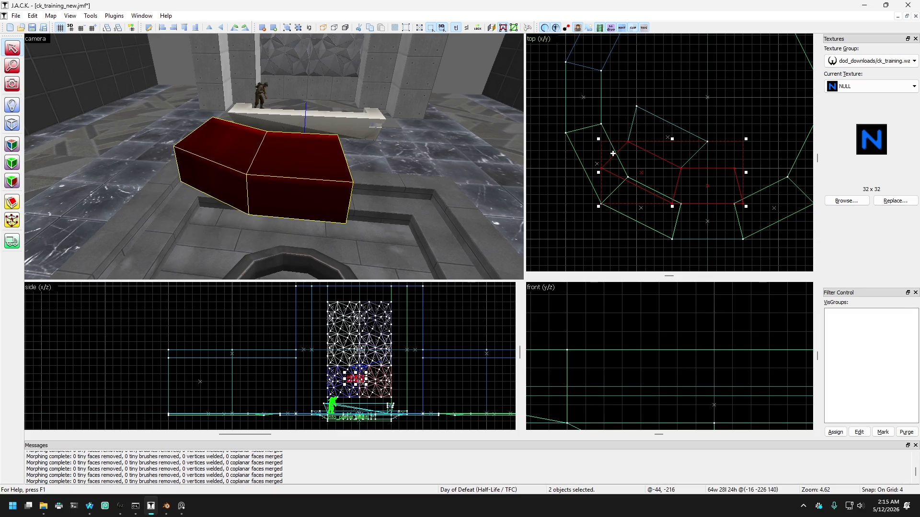
Fly around the red blocks and select the red block on its own.
{"action": "key", "text": "z"}
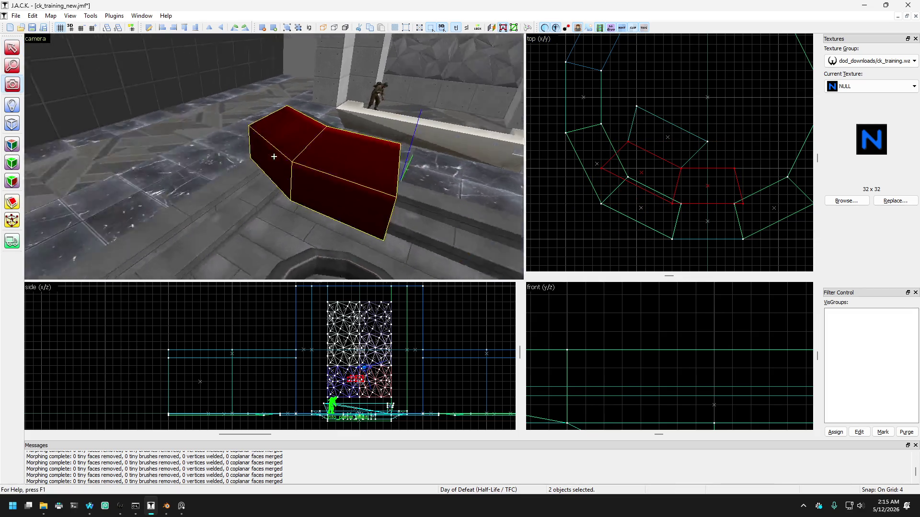
{"action": "key", "text": "w"}
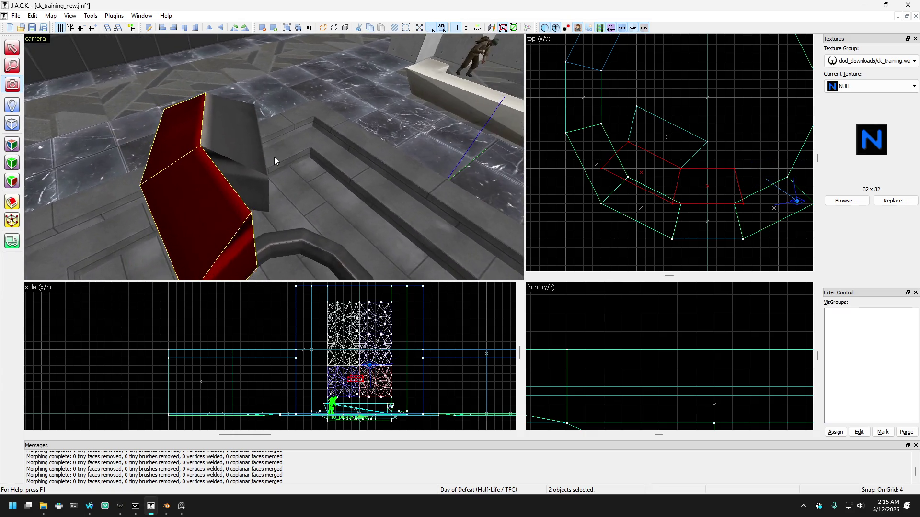
{"action": "key", "text": "a"}
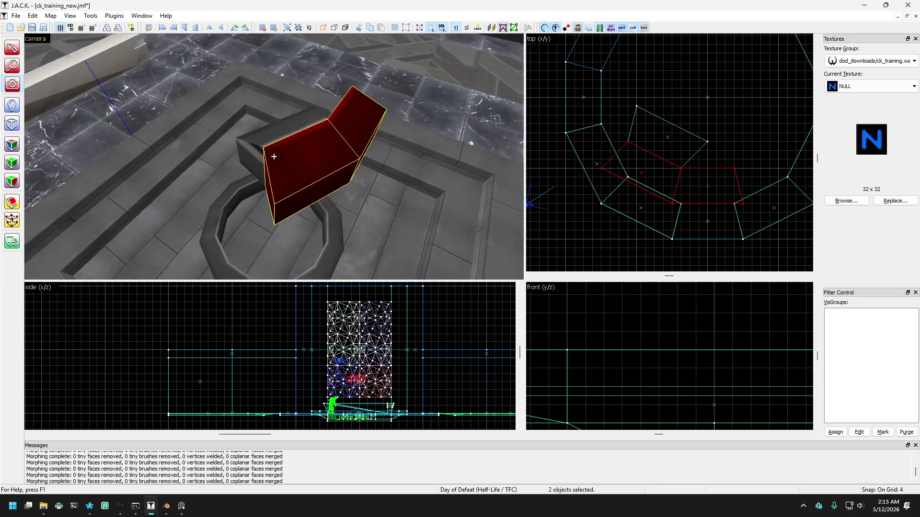
{"action": "key", "text": "z"}
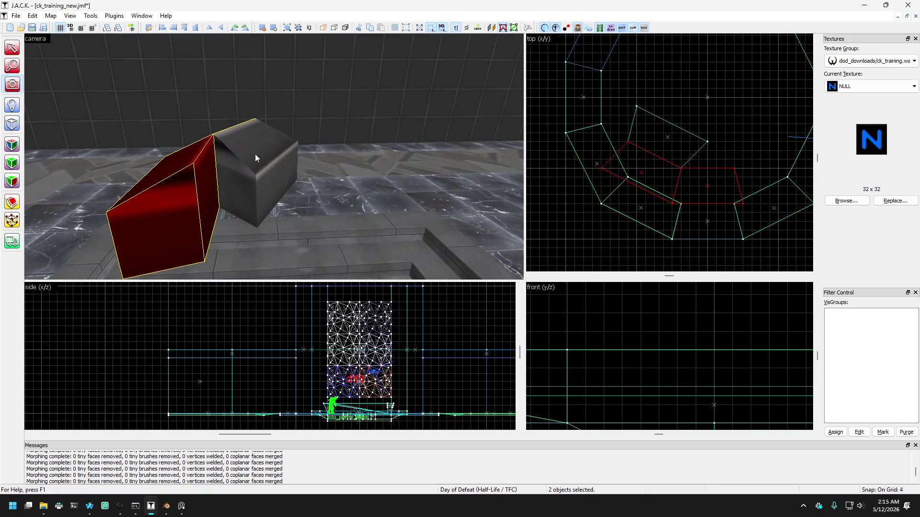
{"action": "left_click", "coordinate": [12, 49]}
{"action": "left_click", "coordinate": [166, 183]}
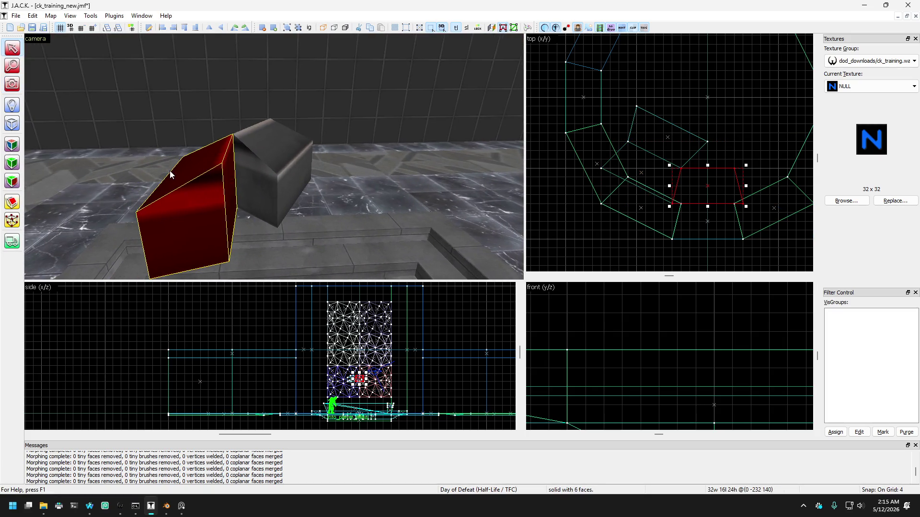
Look down on the blocks, select the extra block beside the red one, and delete it.
{"action": "key", "text": "z"}
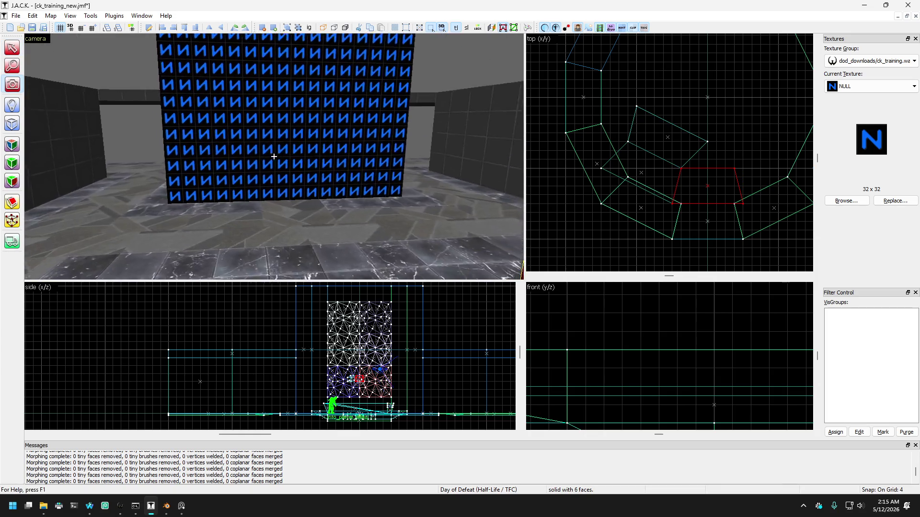
{"action": "key", "text": "w"}
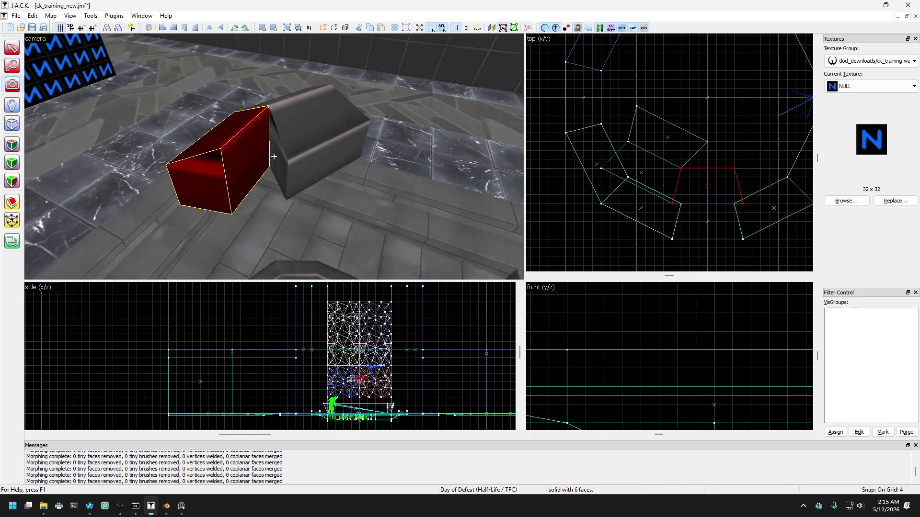
{"action": "key", "text": "z"}
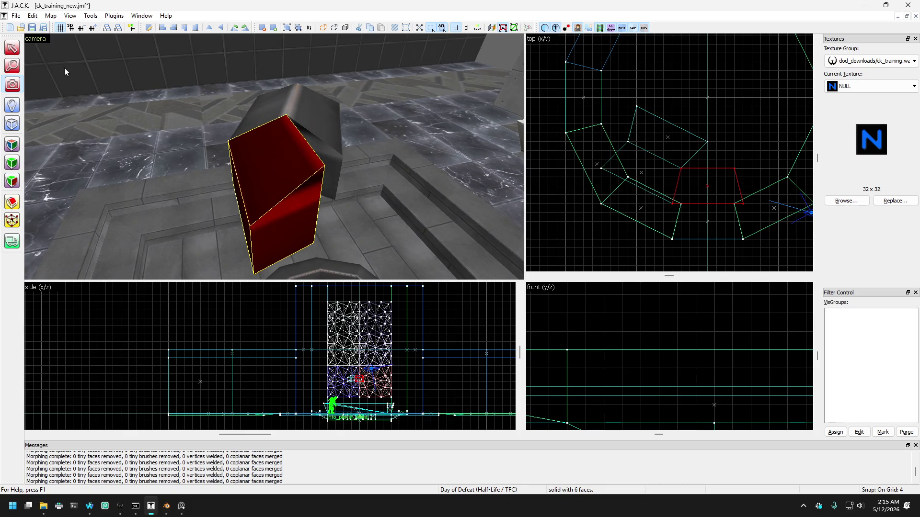
{"action": "left_click", "coordinate": [13, 48]}
{"action": "left_click", "coordinate": [283, 155]}
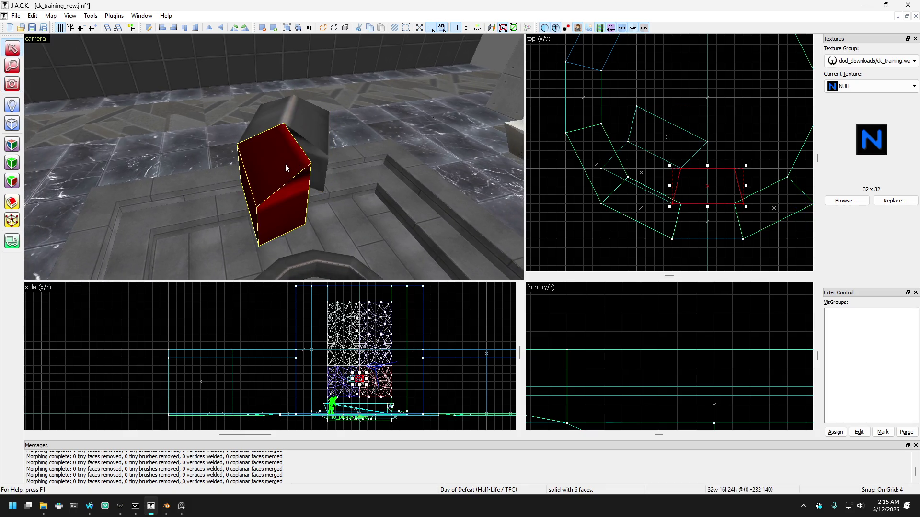
{"action": "left_click", "coordinate": [285, 164]}
{"action": "left_click", "coordinate": [272, 148]}
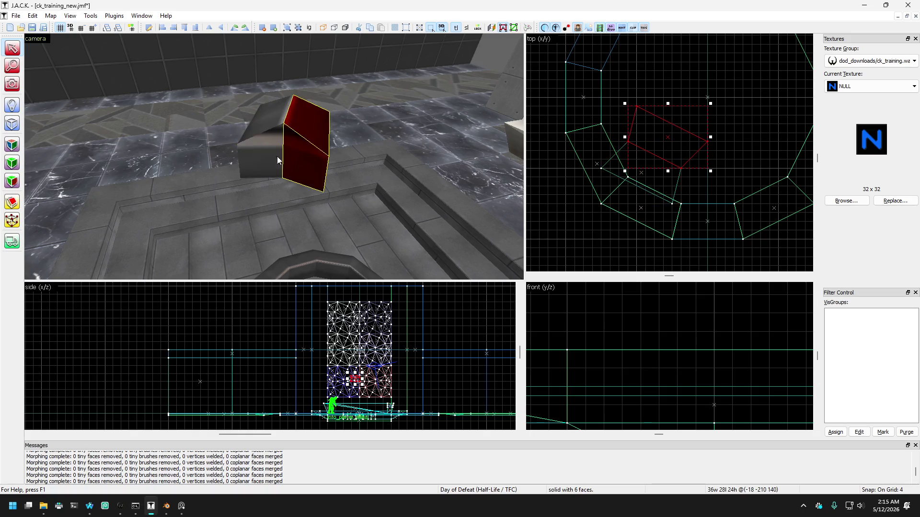
{"action": "left_click", "coordinate": [313, 157]}
{"action": "key", "text": "Delete"}
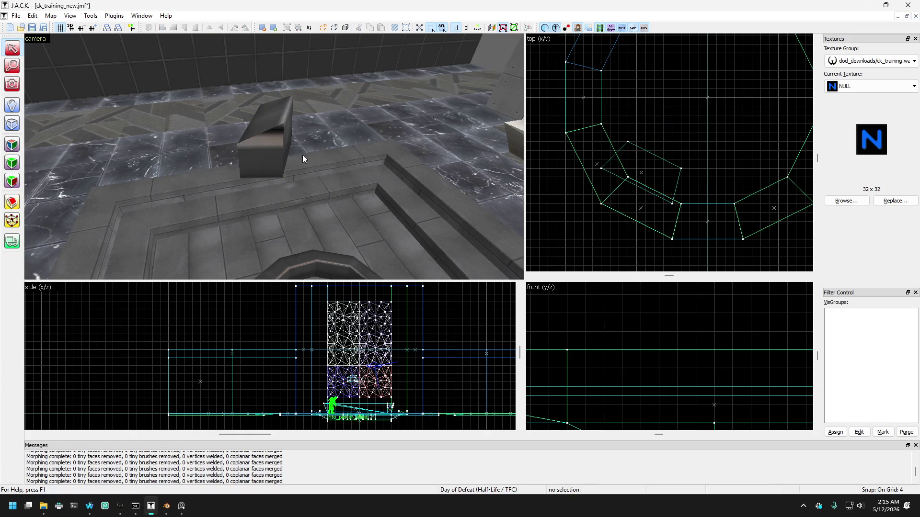
Select the remaining block and nudge it slightly to the right.
{"action": "left_click", "coordinate": [269, 163]}
{"action": "left_click", "coordinate": [17, 221]}
{"action": "scroll", "coordinate": [667, 145], "scroll_direction": "up", "scroll_amount": 2}
{"action": "left_click", "coordinate": [13, 48]}
{"action": "mouse_move", "coordinate": [649, 209]}
{"action": "left_mouse_down"}
{"action": "mouse_move", "coordinate": [680, 211]}
{"action": "mouse_move", "coordinate": [660, 208]}
{"action": "left_mouse_up"}
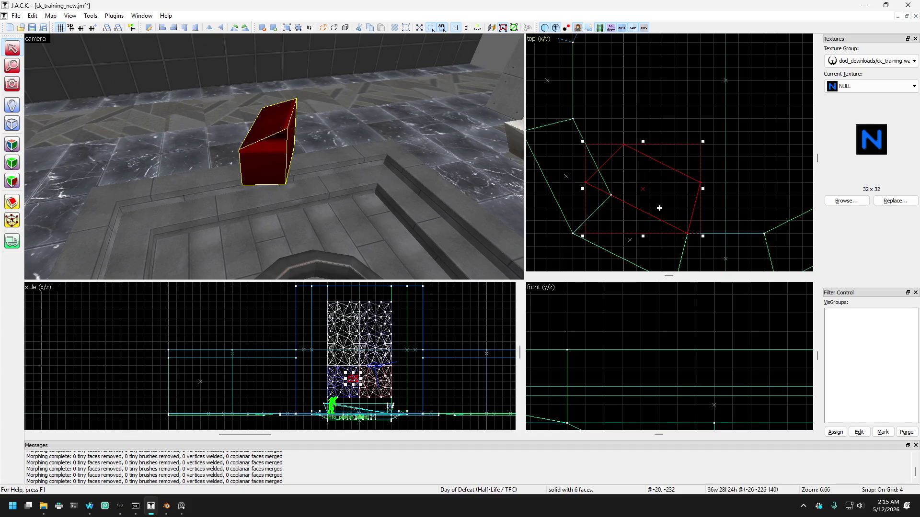
Drag the block's corner vertices in the top view into a wider, slanted shape.
{"action": "left_click", "coordinate": [8, 223]}
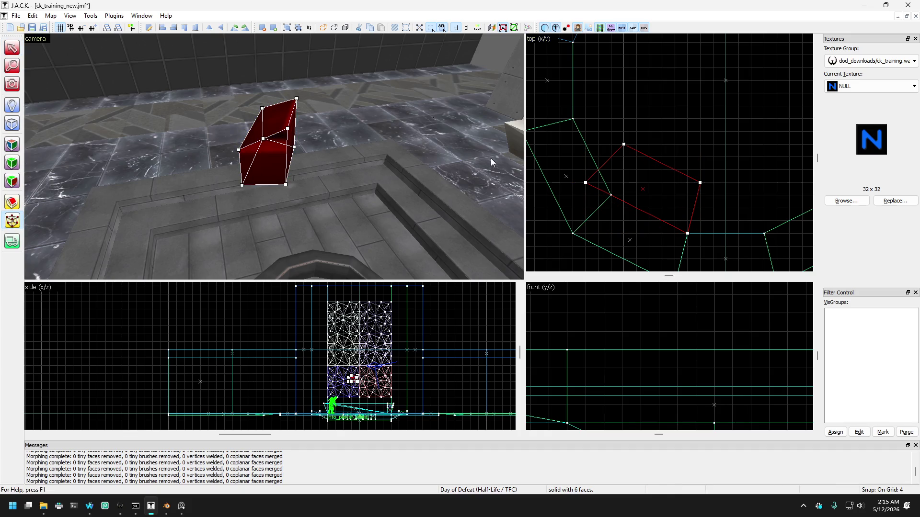
{"action": "mouse_move", "coordinate": [582, 182]}
{"action": "left_mouse_down"}
{"action": "mouse_move", "coordinate": [614, 203]}
{"action": "mouse_move", "coordinate": [610, 194]}
{"action": "left_mouse_up"}
{"action": "left_click_drag", "start_coordinate": [625, 149], "coordinate": [651, 164]}
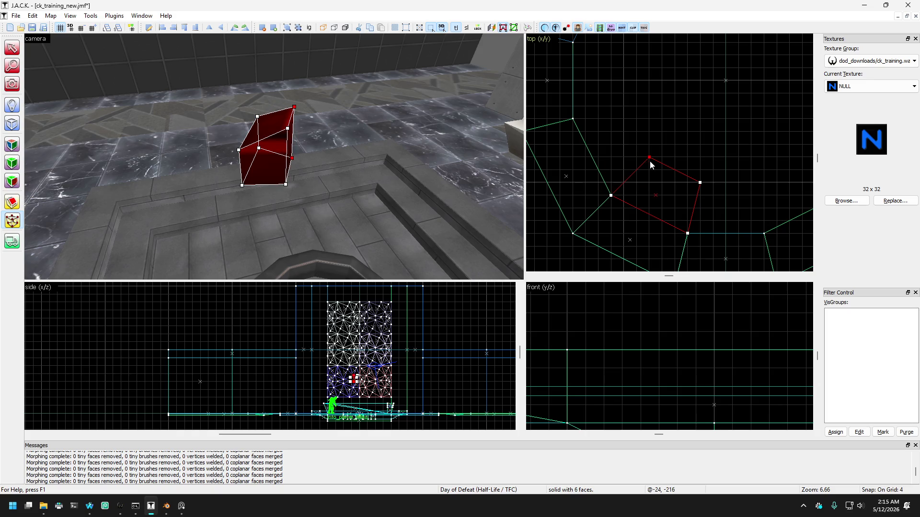
{"action": "scroll", "coordinate": [669, 138], "scroll_direction": "up", "scroll_amount": 1}
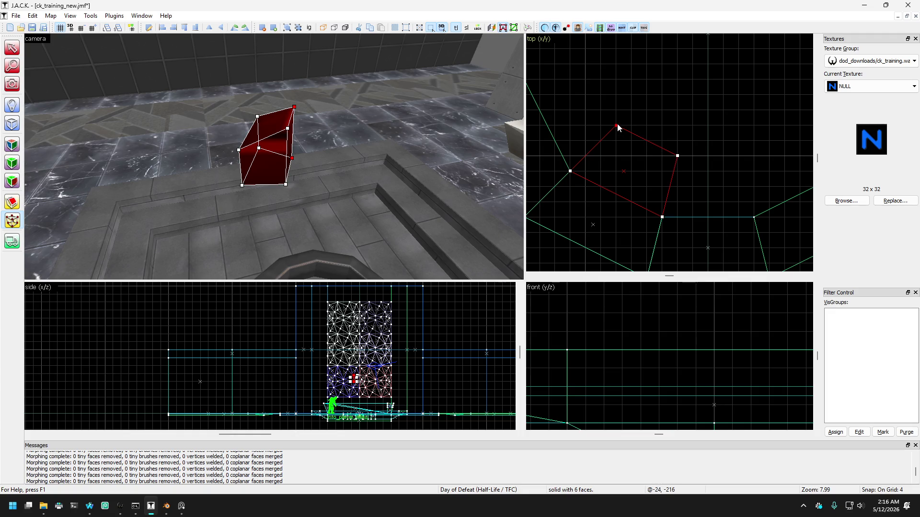
{"action": "left_click_drag", "start_coordinate": [617, 129], "coordinate": [590, 118]}
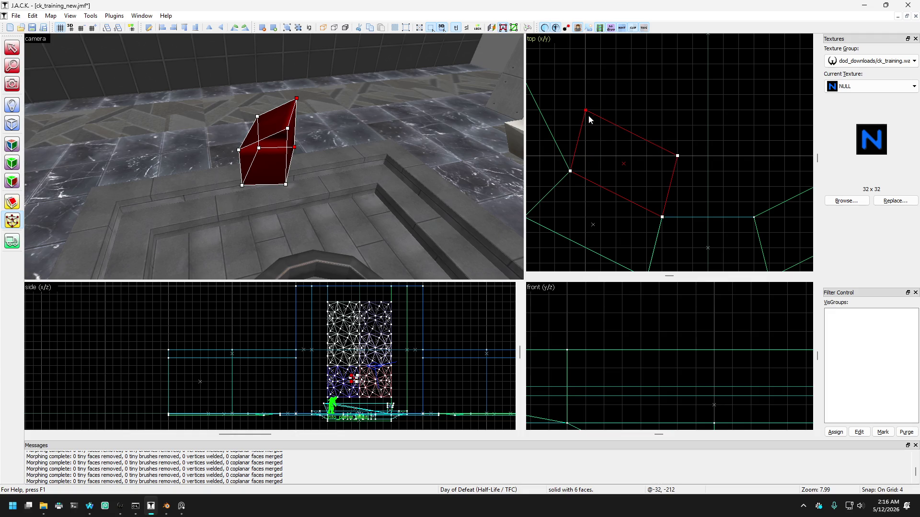
{"action": "mouse_move", "coordinate": [570, 78]}
{"action": "left_mouse_down"}
{"action": "mouse_move", "coordinate": [710, 167]}
{"action": "mouse_move", "coordinate": [695, 157]}
{"action": "mouse_move", "coordinate": [696, 106]}
{"action": "left_mouse_up"}
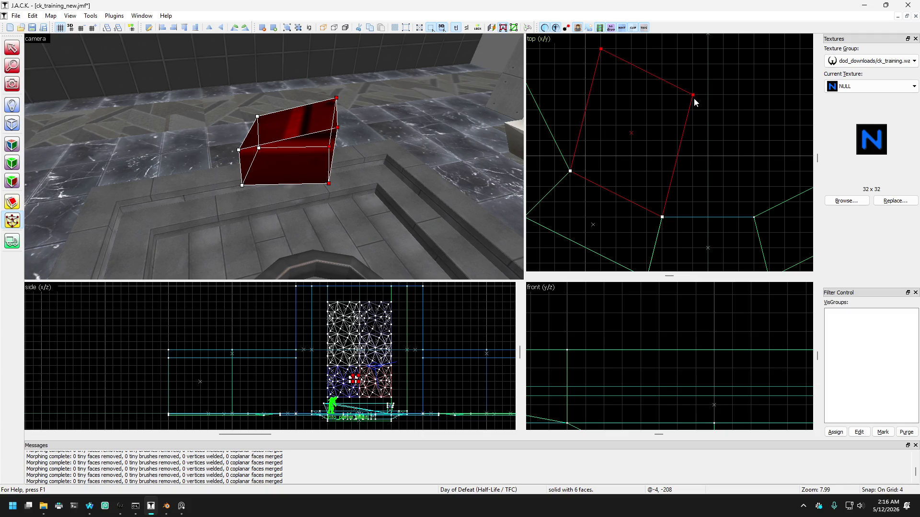
{"action": "scroll", "coordinate": [227, 178], "scroll_direction": "up", "scroll_amount": 2}
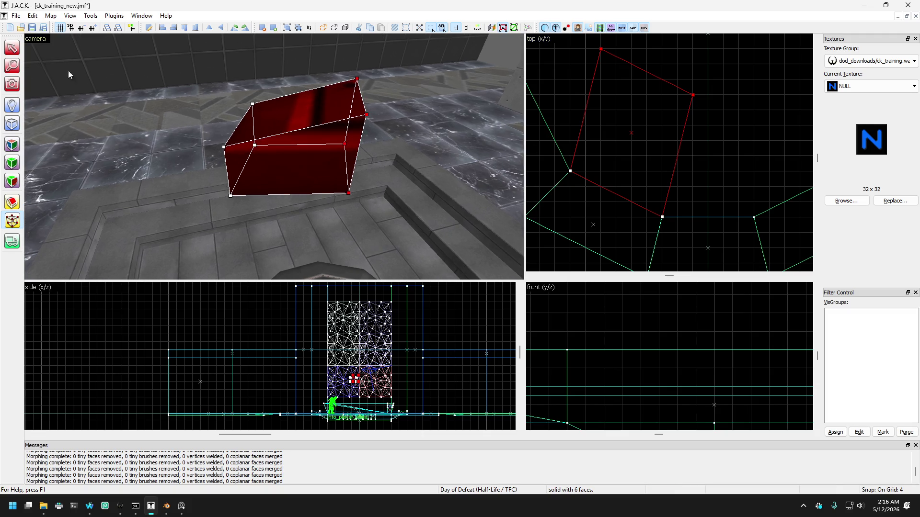
{"action": "left_click", "coordinate": [14, 47]}
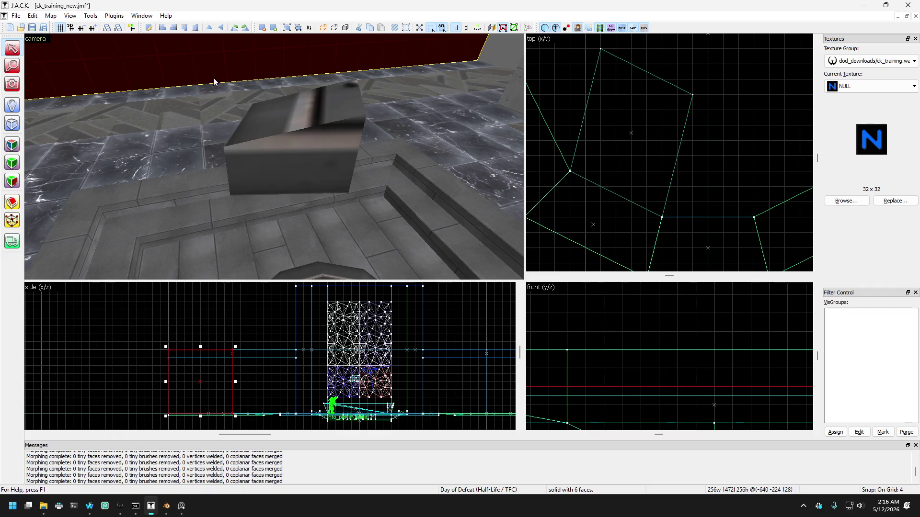
Split the block's top edge and drag the new vertex up into a roof-like peak.
{"action": "left_click", "coordinate": [12, 221]}
{"action": "scroll", "coordinate": [324, 341], "scroll_direction": "up", "scroll_amount": 5}
{"action": "scroll", "coordinate": [342, 356], "scroll_direction": "up", "scroll_amount": 2}
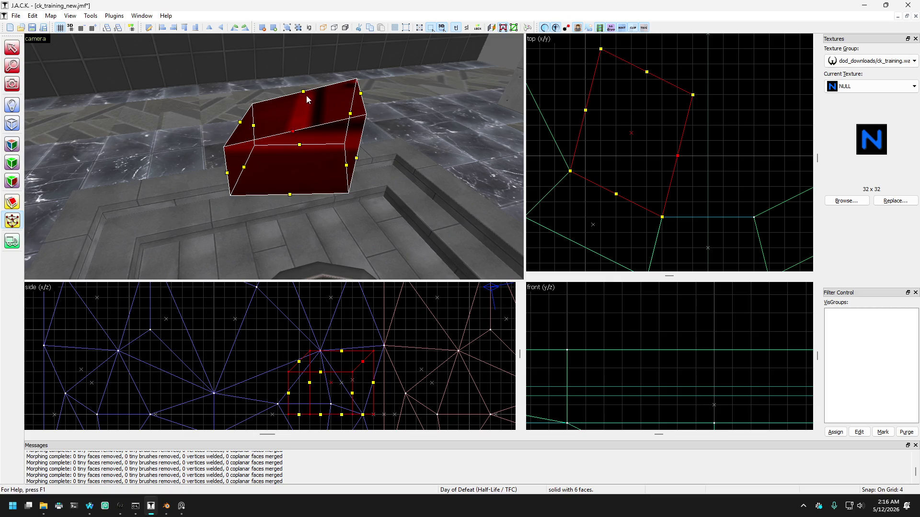
{"action": "right_click", "coordinate": [293, 135]}
{"action": "left_click", "coordinate": [322, 165]}
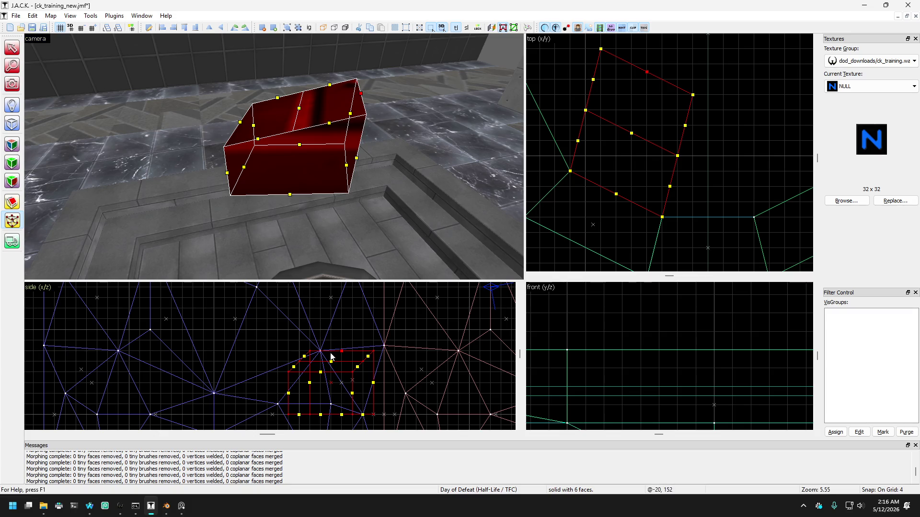
{"action": "mouse_move", "coordinate": [343, 354]}
{"action": "left_mouse_down"}
{"action": "mouse_move", "coordinate": [342, 380]}
{"action": "mouse_move", "coordinate": [333, 341]}
{"action": "left_mouse_up"}
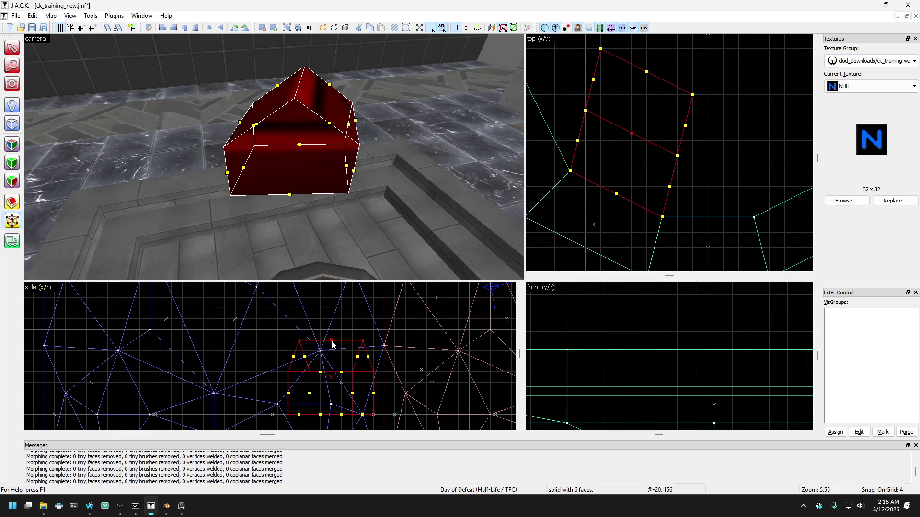
{"action": "left_click", "coordinate": [16, 85]}
{"action": "left_click_drag", "start_coordinate": [288, 158], "coordinate": [52, 78]}
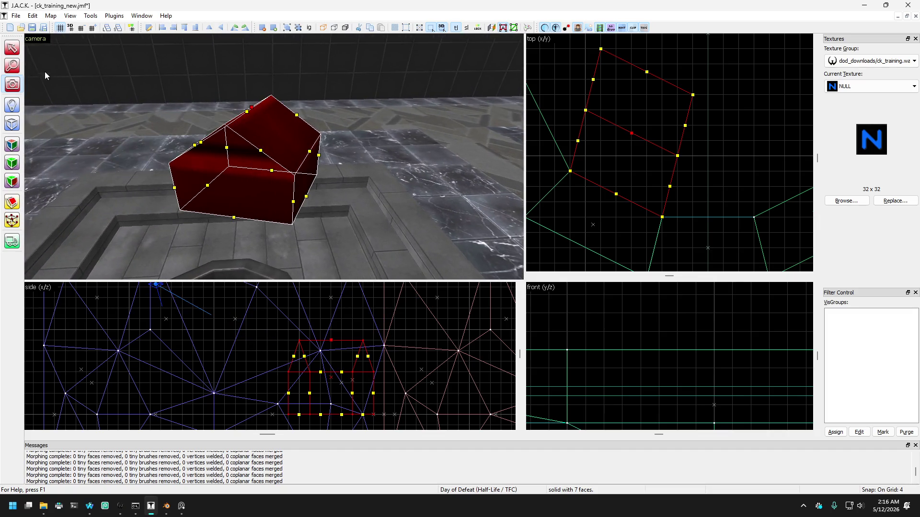
{"action": "left_click", "coordinate": [13, 49]}
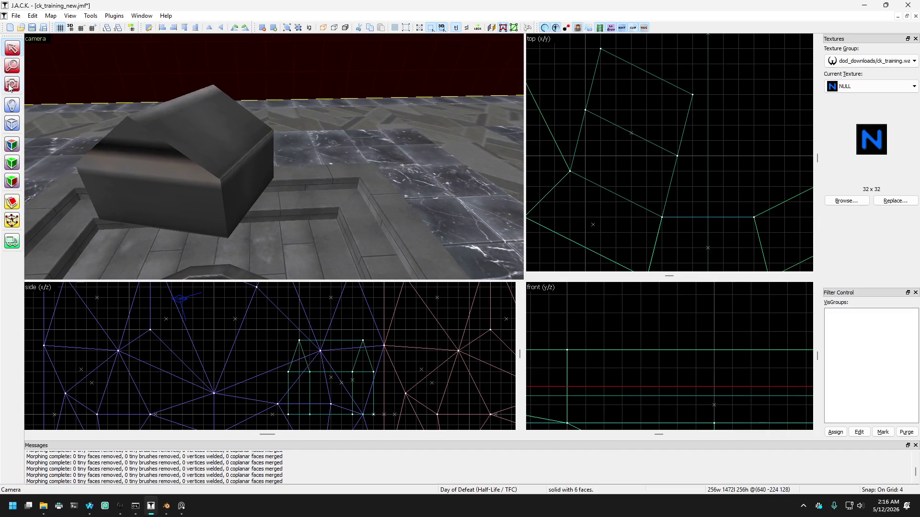
Orbit the camera around the peaked NULL block from several sides, then select it.
{"action": "left_click", "coordinate": [9, 86]}
{"action": "left_click_drag", "start_coordinate": [267, 154], "coordinate": [273, 157]}
{"action": "key", "text": "w"}
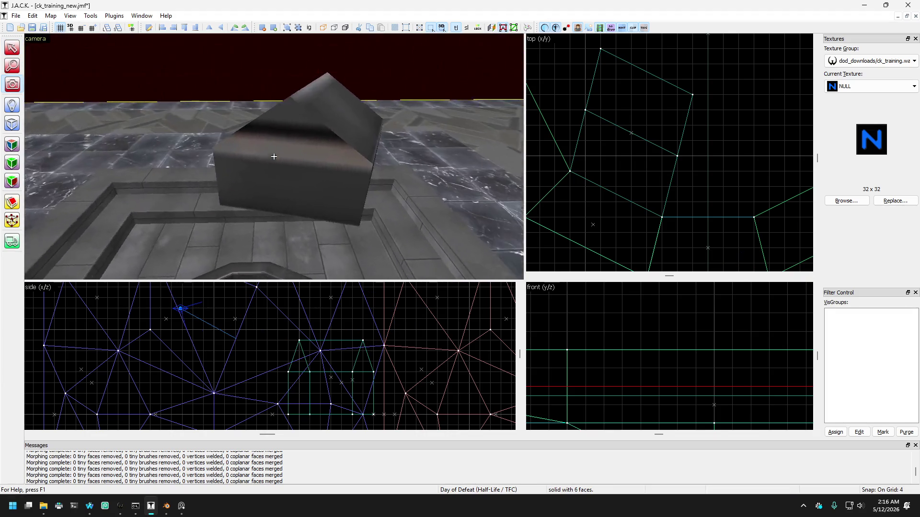
{"action": "key", "text": "w"}
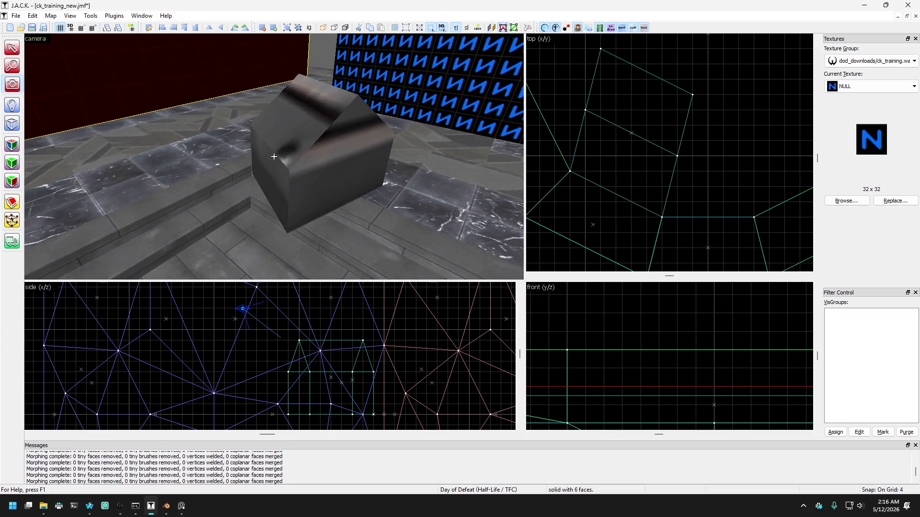
{"action": "key", "text": "z"}
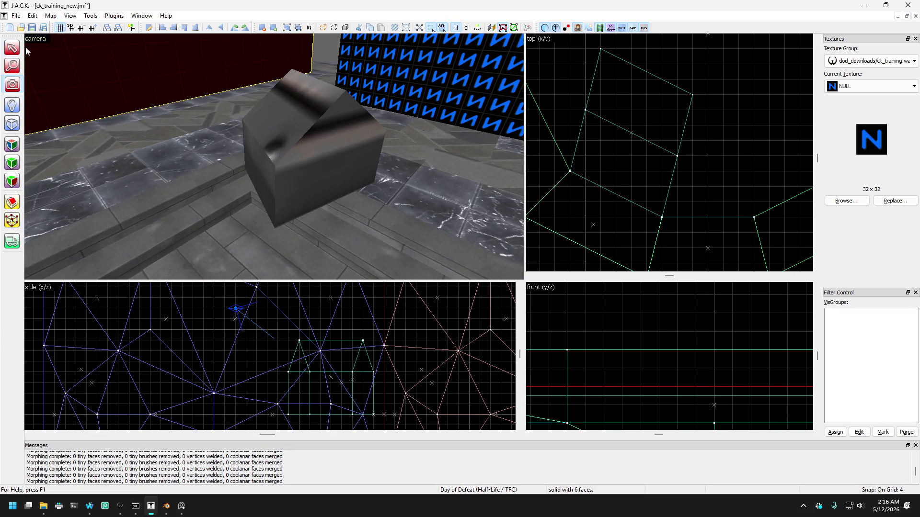
{"action": "key", "text": "z"}
{"action": "key", "text": "w"}
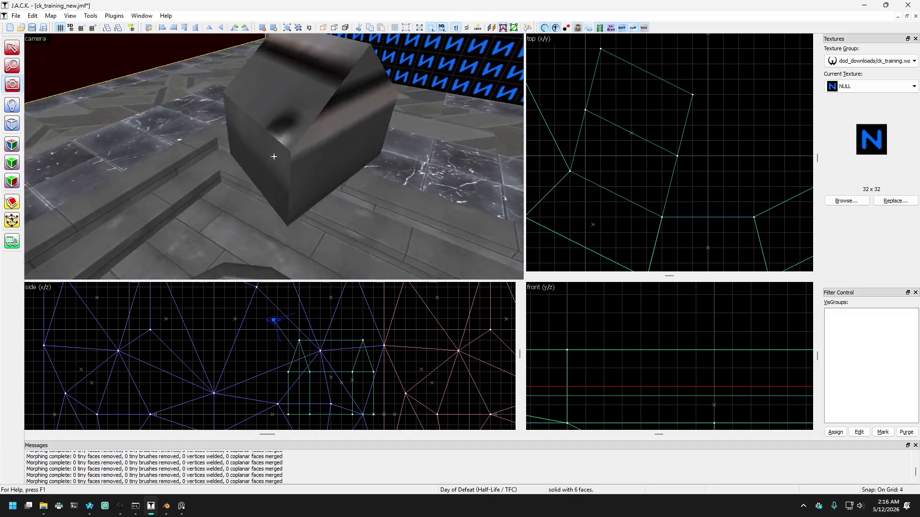
{"action": "key", "text": "s"}
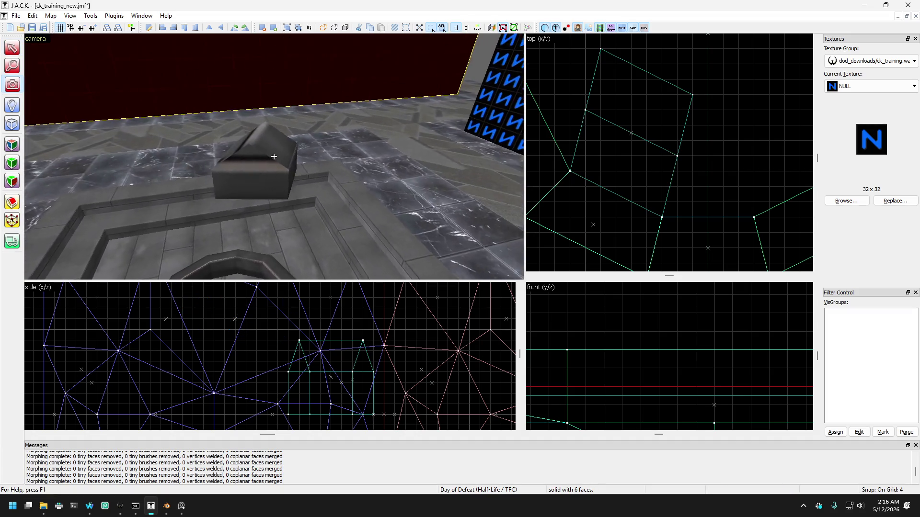
{"action": "key", "text": "w"}
{"action": "key", "text": "z"}
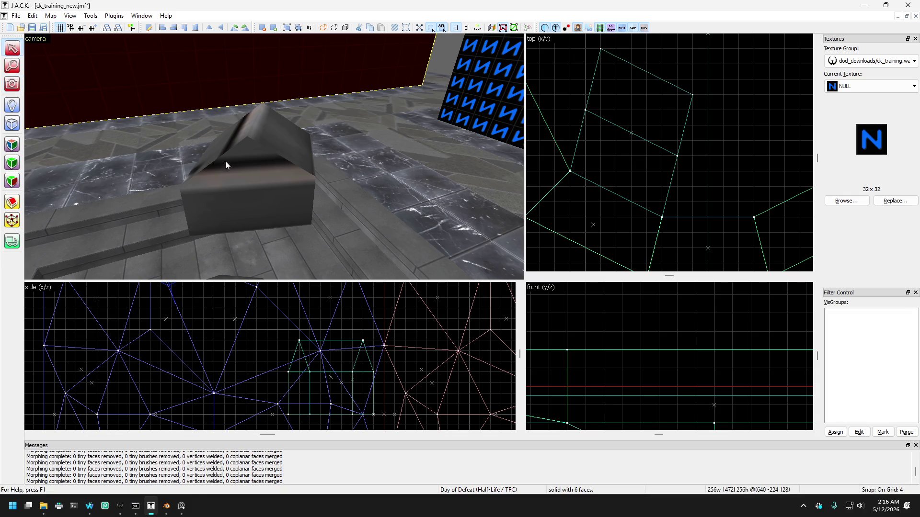
{"action": "left_click", "coordinate": [240, 168]}
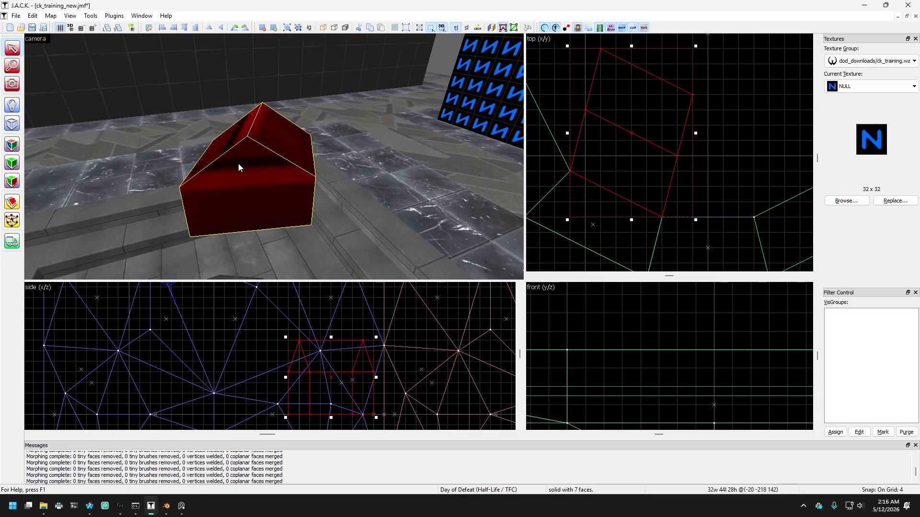
In vertex editing, split the face between two chosen vertices and pull one vertex outward.
{"action": "left_click", "coordinate": [14, 222]}
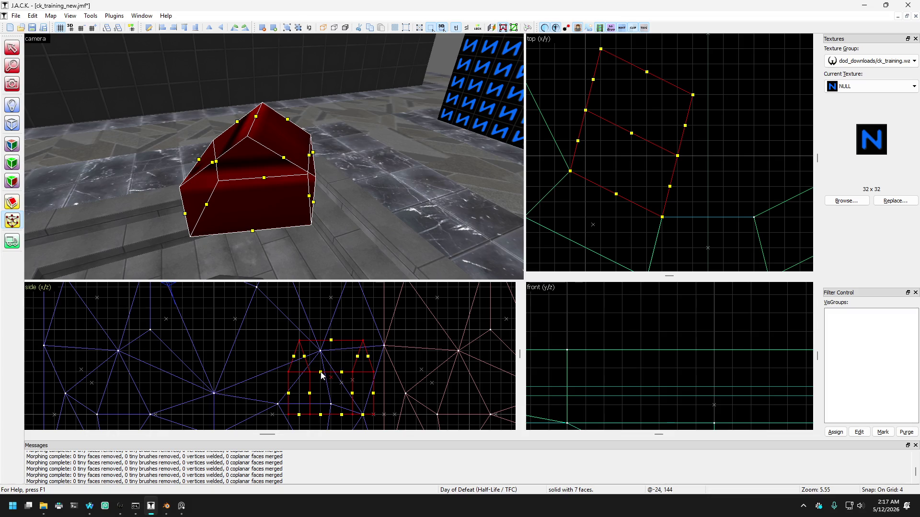
{"action": "scroll", "coordinate": [667, 139], "scroll_direction": "down", "scroll_amount": 1}
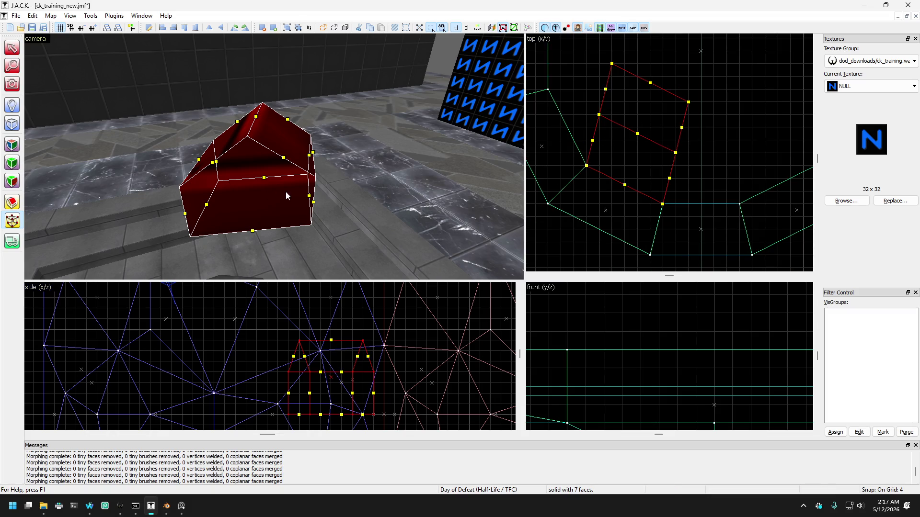
{"action": "left_click_drag", "start_coordinate": [250, 169], "coordinate": [352, 196]}
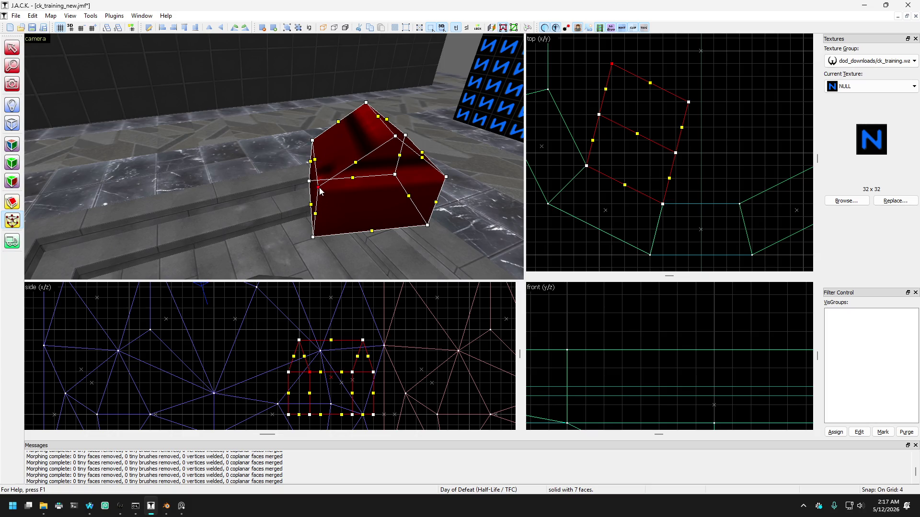
{"action": "right_click", "coordinate": [447, 181]}
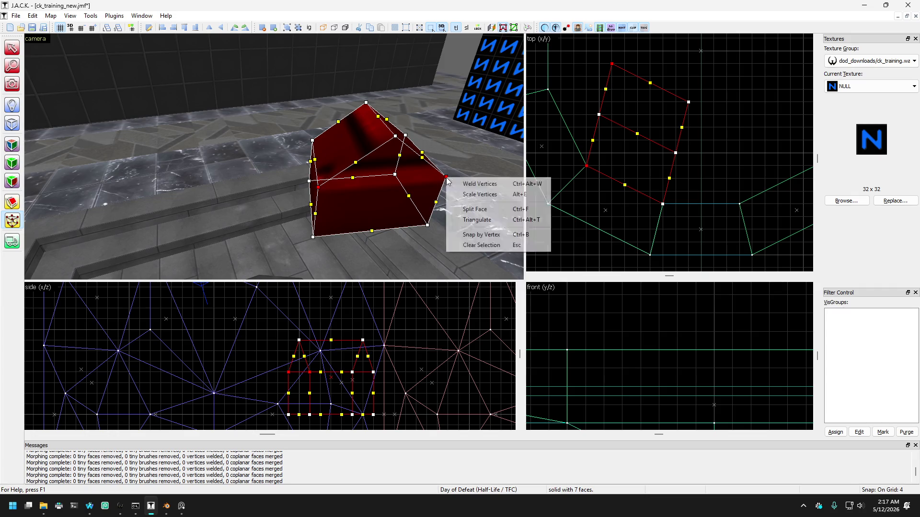
{"action": "left_click", "coordinate": [448, 207]}
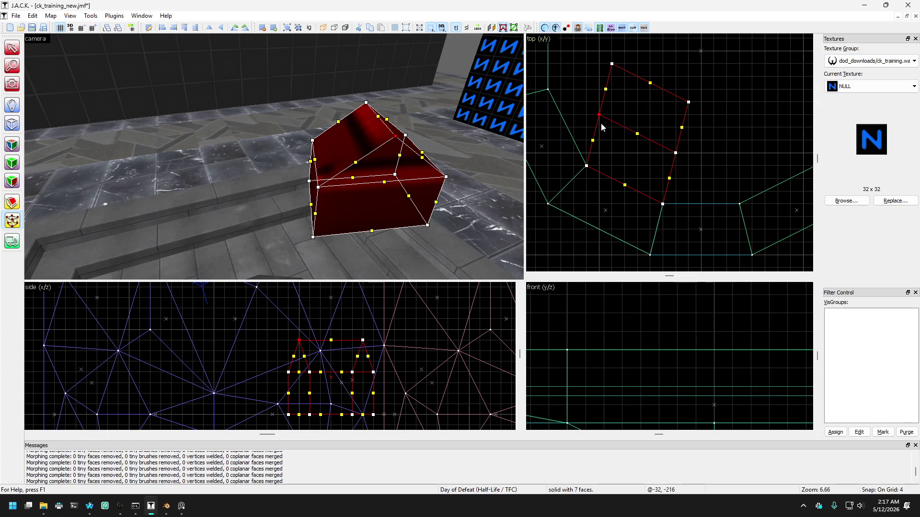
{"action": "left_click_drag", "start_coordinate": [599, 115], "coordinate": [623, 130]}
Orbit around the red block and move the split vertex toward the back corner.
{"action": "left_click_drag", "start_coordinate": [383, 162], "coordinate": [355, 159]}
{"action": "key", "text": "Down"}
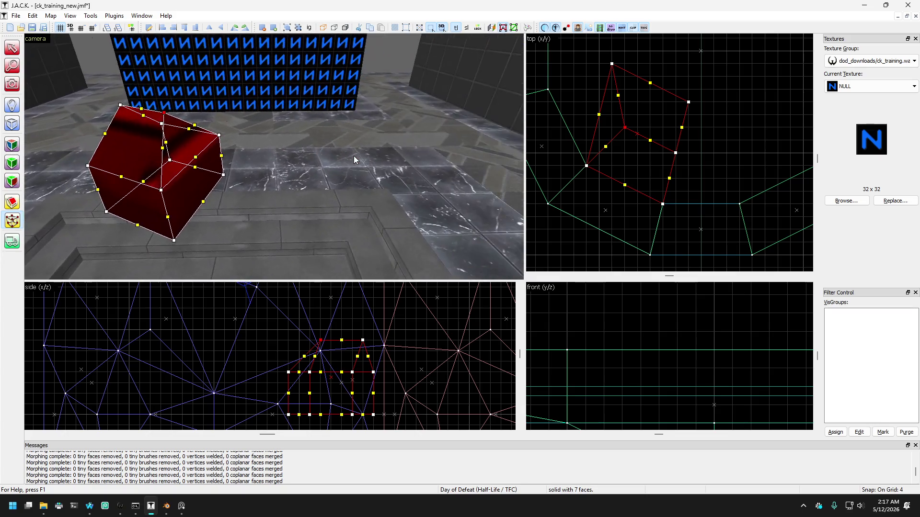
{"action": "key", "text": "Left"}
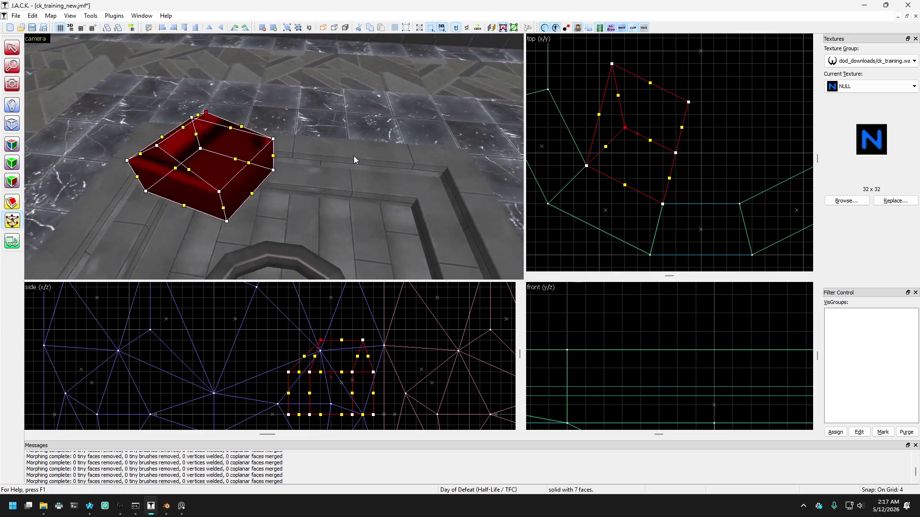
{"action": "key", "text": "Down"}
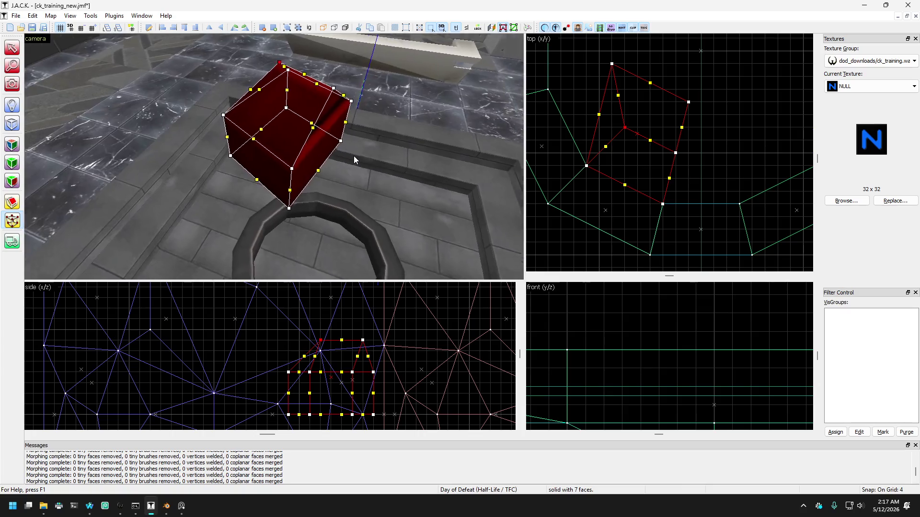
{"action": "key", "text": "Left"}
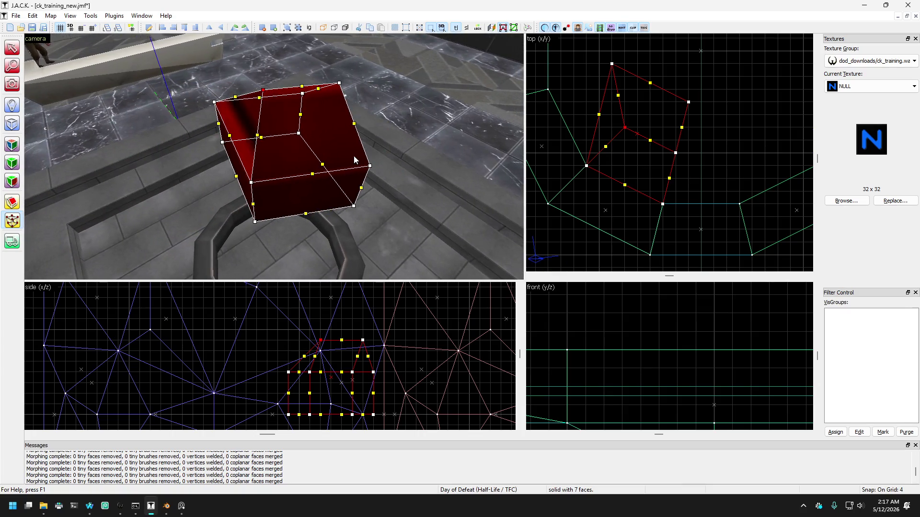
{"action": "key", "text": "Right"}
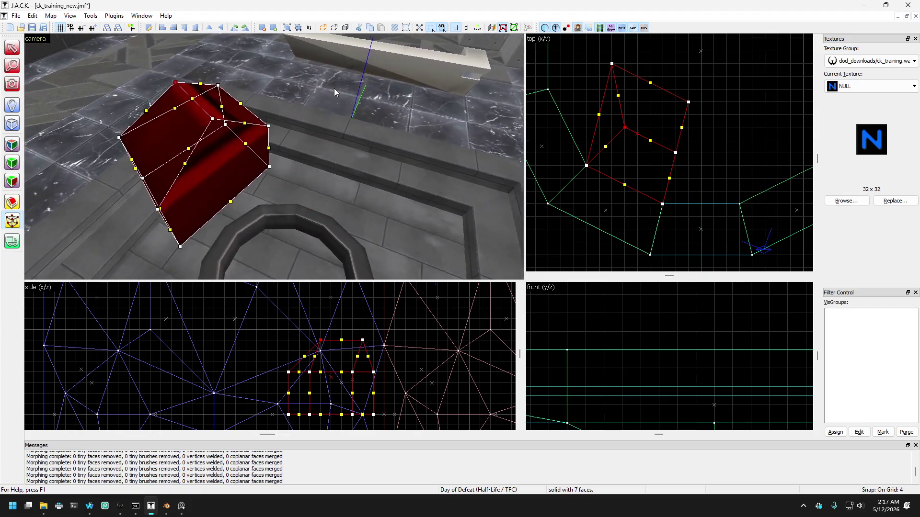
{"action": "key", "text": "Left"}
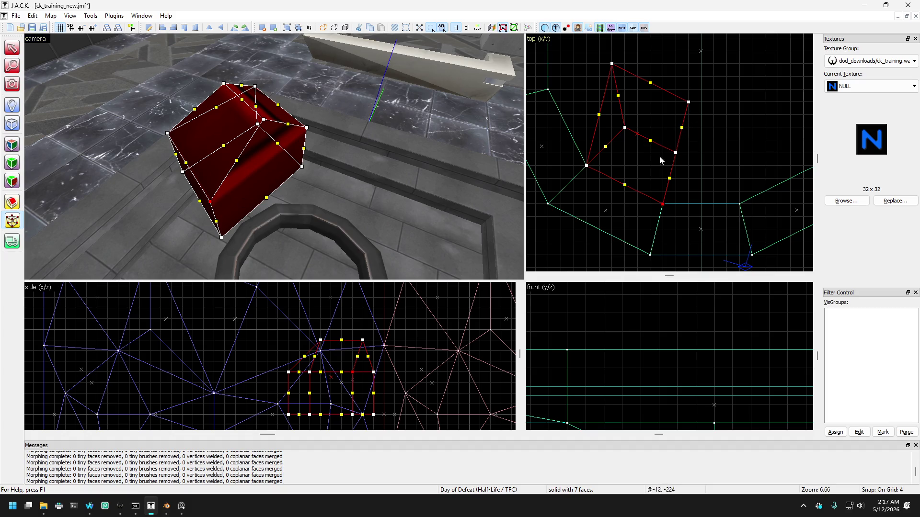
{"action": "left_click_drag", "start_coordinate": [663, 206], "coordinate": [670, 161]}
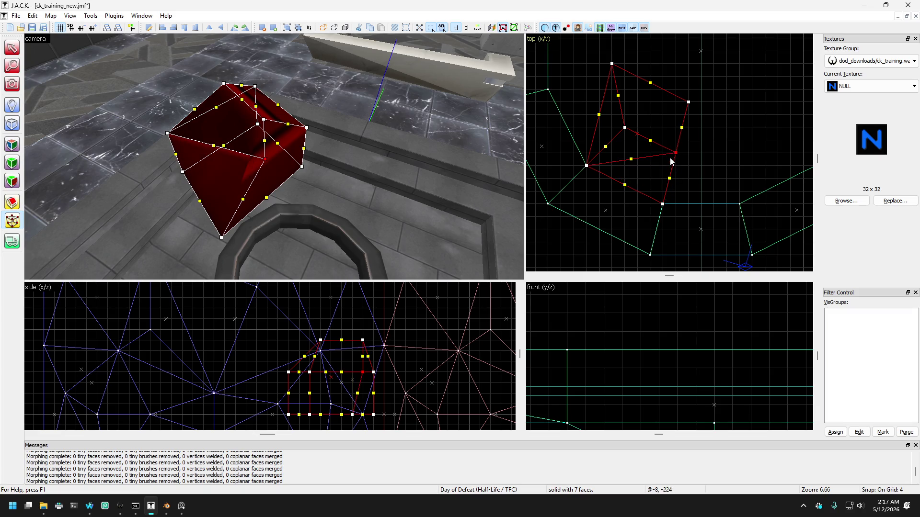
{"action": "left_click_drag", "start_coordinate": [663, 207], "coordinate": [681, 150]}
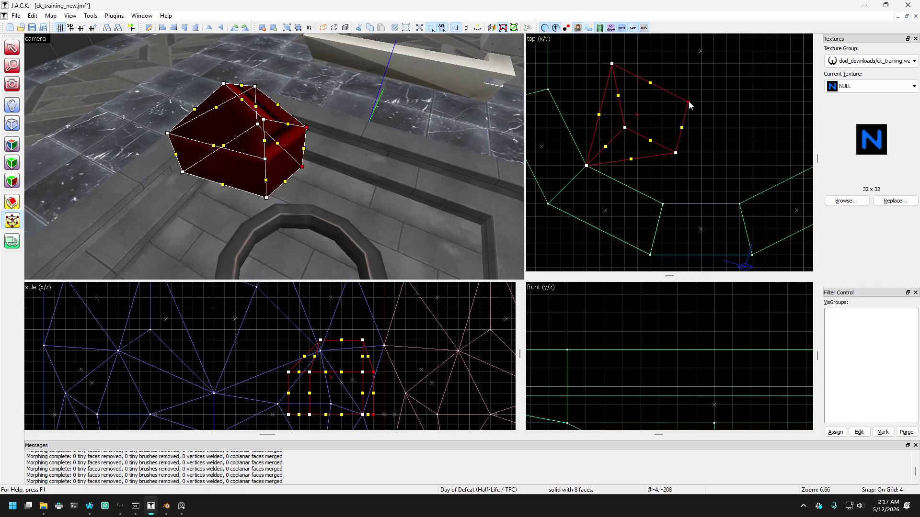
Merge a corner vertex into a triangular outline and spread the apex and base vertices.
{"action": "left_click_drag", "start_coordinate": [690, 104], "coordinate": [675, 153]}
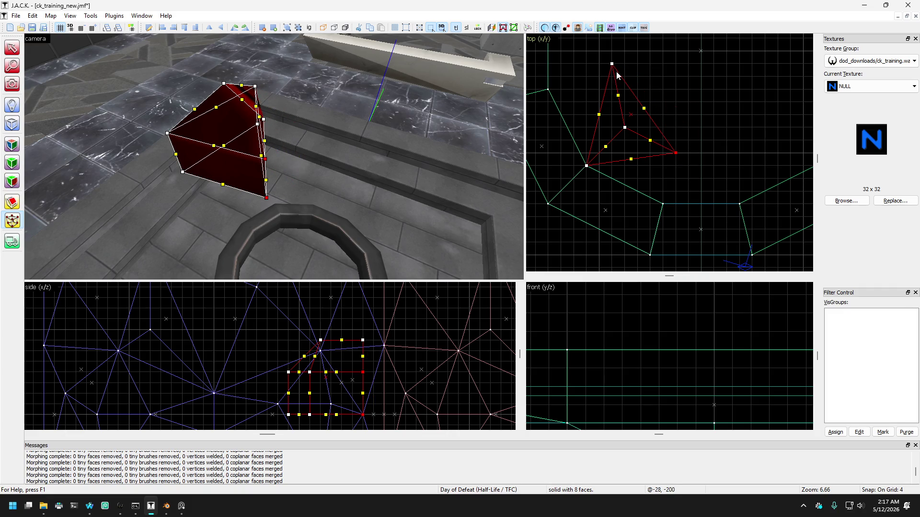
{"action": "left_click_drag", "start_coordinate": [613, 68], "coordinate": [626, 72]}
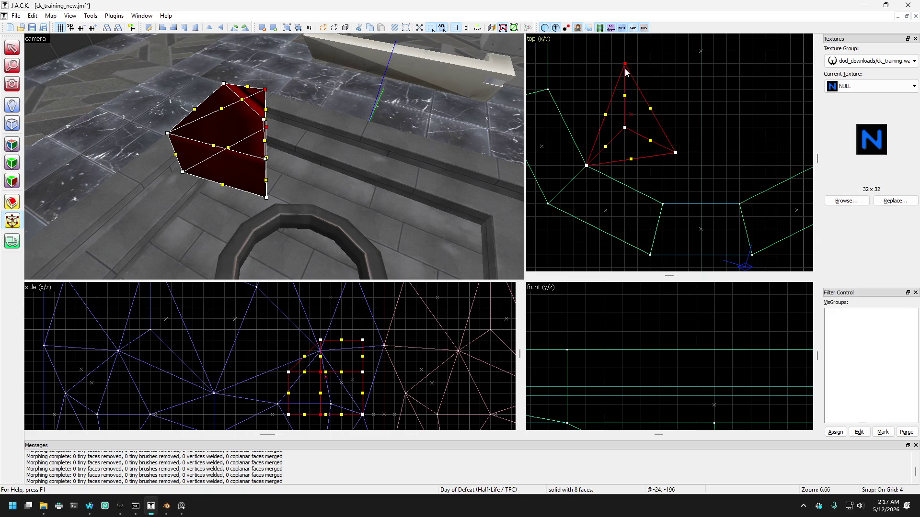
{"action": "left_click_drag", "start_coordinate": [589, 171], "coordinate": [577, 166]}
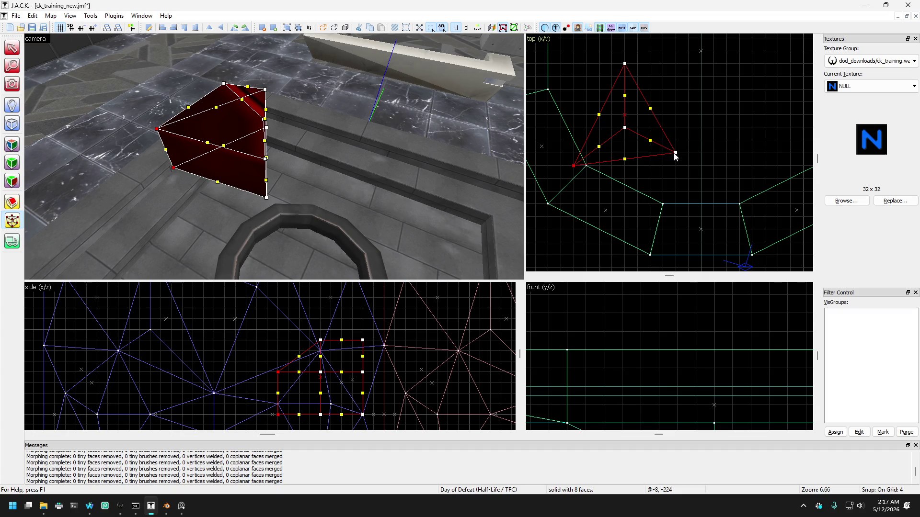
{"action": "left_click_drag", "start_coordinate": [677, 156], "coordinate": [679, 169]}
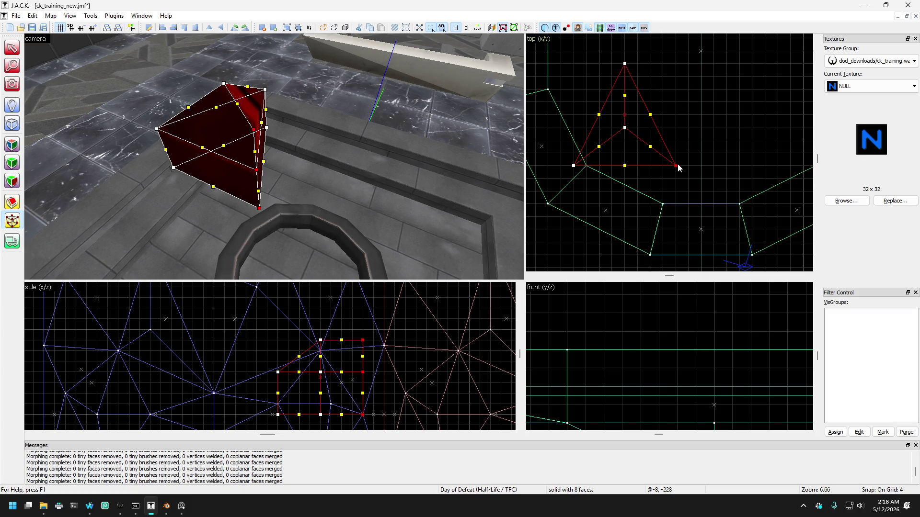
{"action": "left_click_drag", "start_coordinate": [679, 167], "coordinate": [687, 168]}
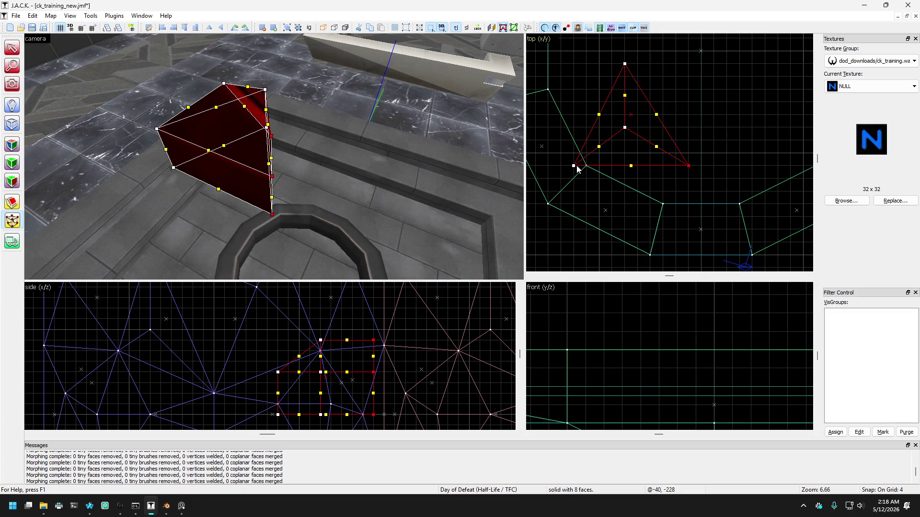
{"action": "left_click_drag", "start_coordinate": [575, 170], "coordinate": [563, 170]}
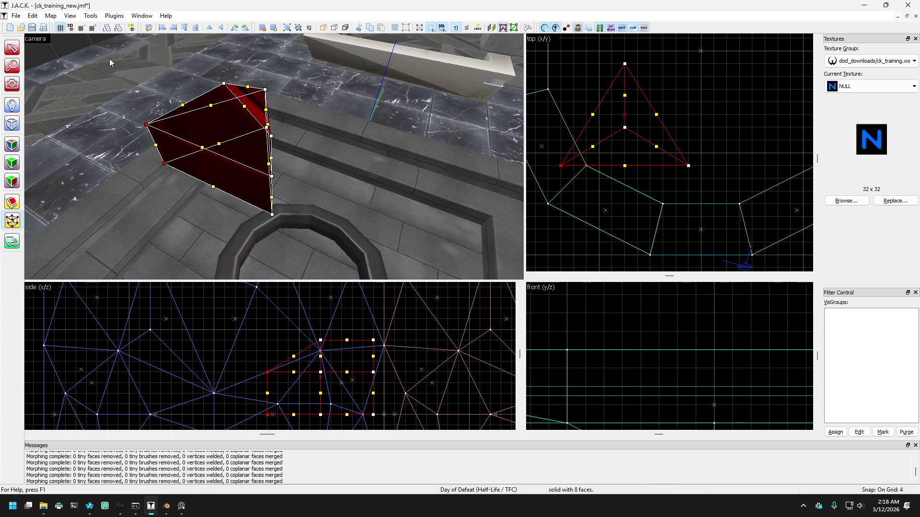
{"action": "left_click", "coordinate": [12, 48]}
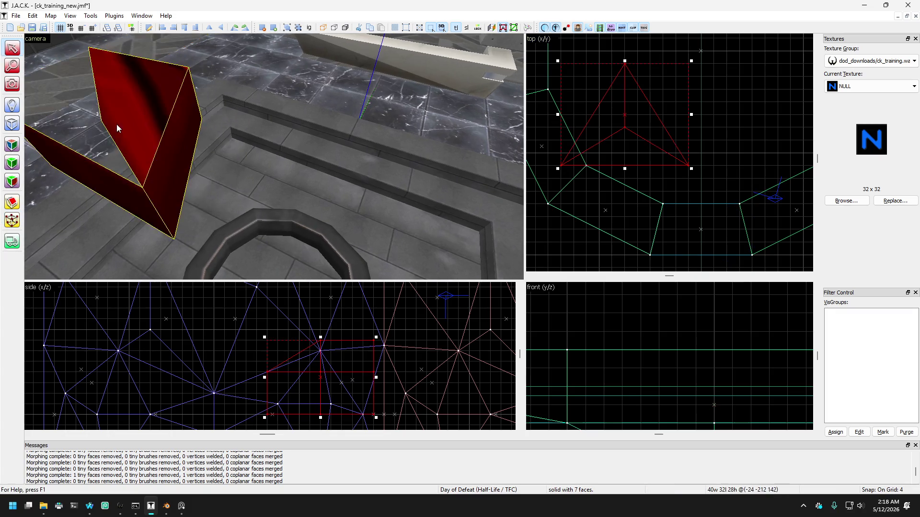
{"action": "left_click", "coordinate": [12, 220]}
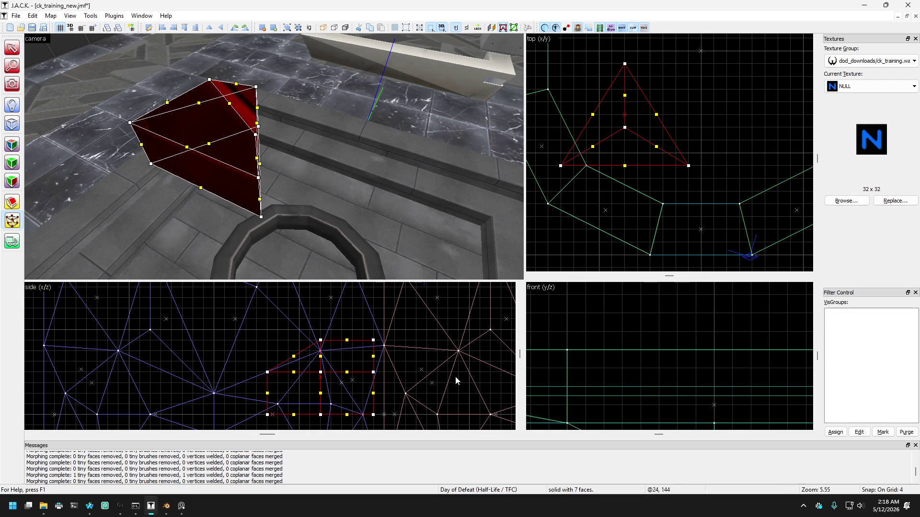
Lower the top-right corner vertex to slope the top, then leave vertex editing.
{"action": "left_click_drag", "start_coordinate": [375, 343], "coordinate": [375, 372]}
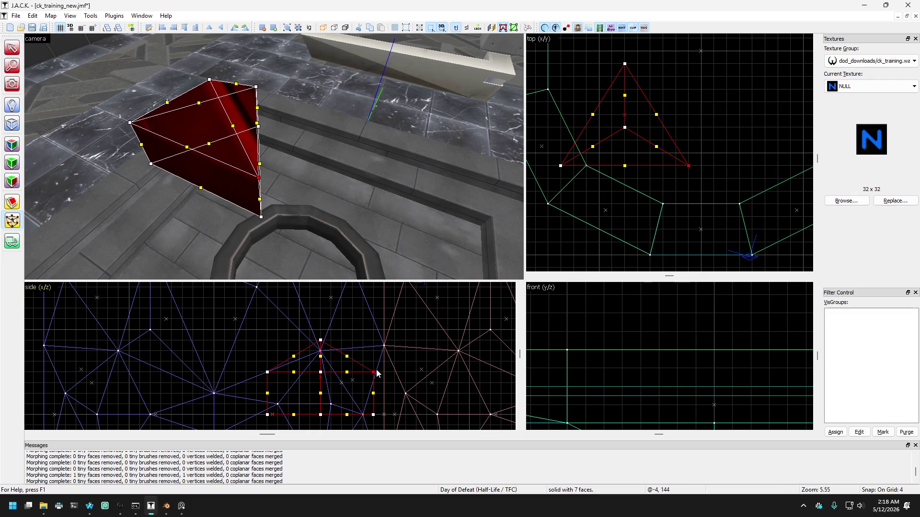
{"action": "left_click", "coordinate": [12, 48]}
{"action": "left_click", "coordinate": [82, 97]}
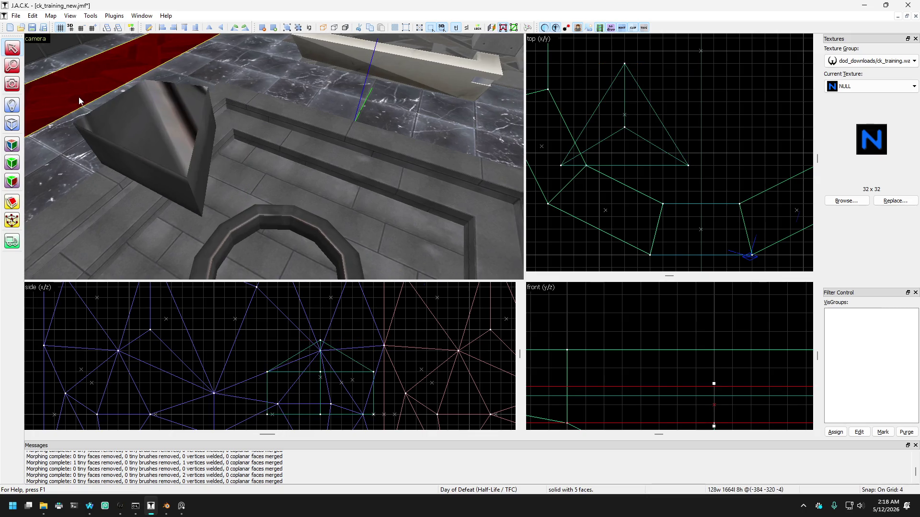
{"action": "left_click", "coordinate": [12, 84]}
{"action": "left_click_drag", "start_coordinate": [273, 157], "coordinate": [274, 156]}
In Surface Properties, select the prism's top and side faces and align their texture to the face.
{"action": "left_click", "coordinate": [12, 145]}
{"action": "left_click", "coordinate": [202, 169]}
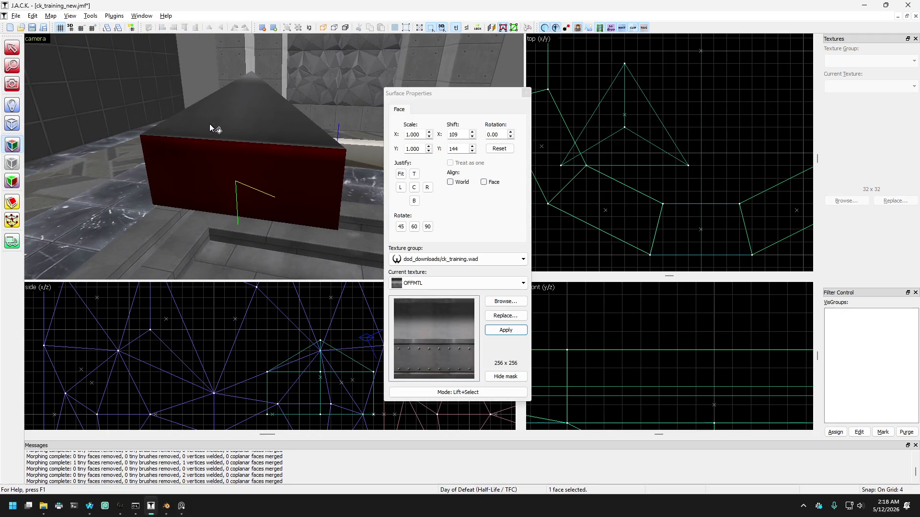
{"action": "mouse_move", "coordinate": [190, 156]}
{"action": "left_mouse_down"}
{"action": "mouse_move", "coordinate": [244, 228]}
{"action": "mouse_move", "coordinate": [278, 211]}
{"action": "mouse_move", "coordinate": [274, 189]}
{"action": "mouse_move", "coordinate": [200, 166]}
{"action": "left_mouse_up"}
{"action": "left_click", "coordinate": [200, 166]}
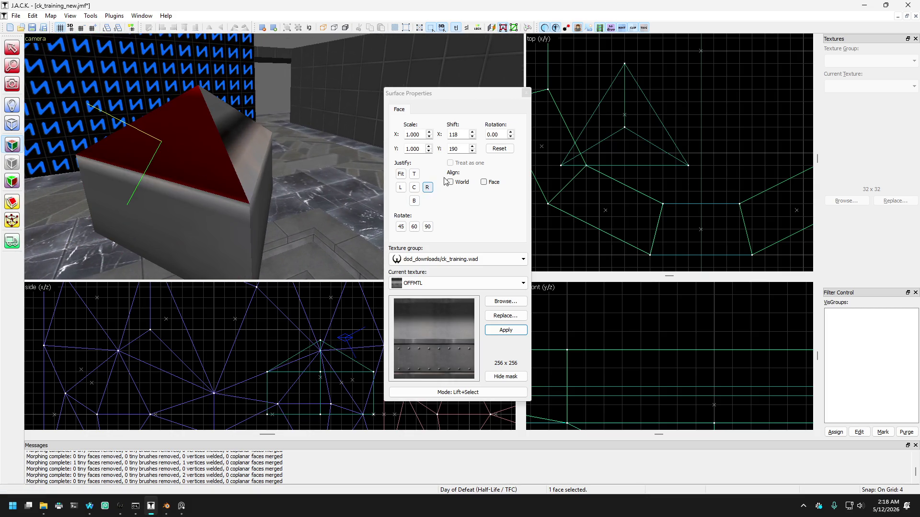
{"action": "left_click", "coordinate": [139, 217]}
{"action": "key", "text": "Left"}
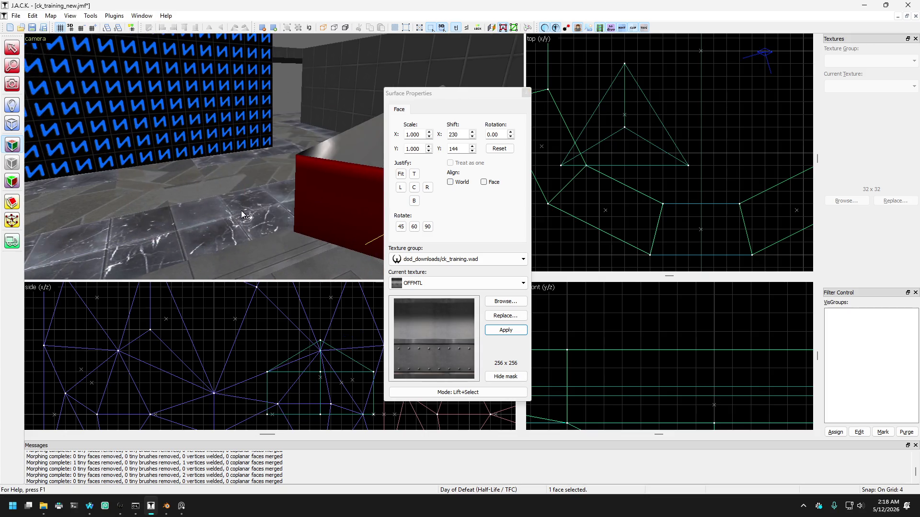
{"action": "key", "text": "Left"}
{"action": "key", "text": "Left"}
{"action": "key", "text": "Left"}
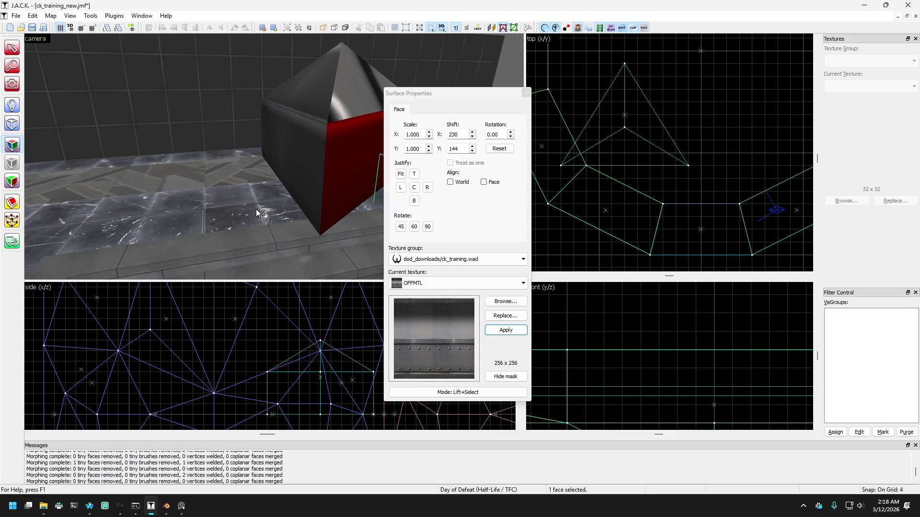
{"action": "left_click", "coordinate": [451, 182]}
Apply OFFMTL to the right and front faces, then close Surface Properties.
{"action": "left_click", "coordinate": [352, 153]}
{"action": "key", "text": "Right"}
{"action": "left_click", "coordinate": [322, 145]}
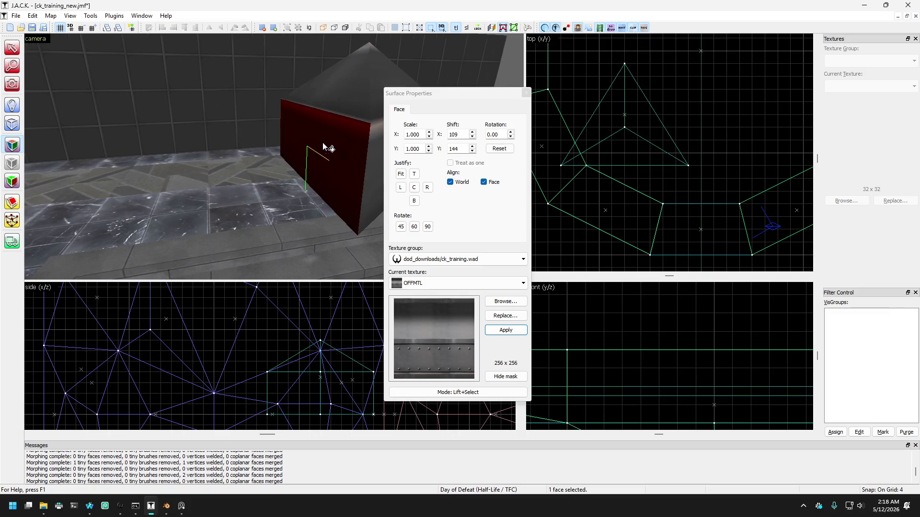
{"action": "key", "text": "Right"}
{"action": "left_click", "coordinate": [286, 131]}
{"action": "key", "text": "Right"}
{"action": "key", "text": "Right"}
{"action": "key", "text": "Right"}
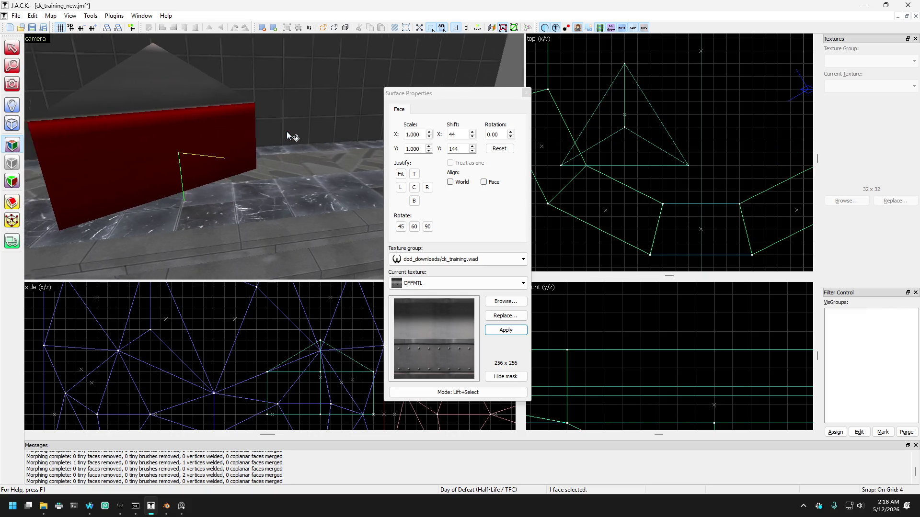
{"action": "key", "text": "Right"}
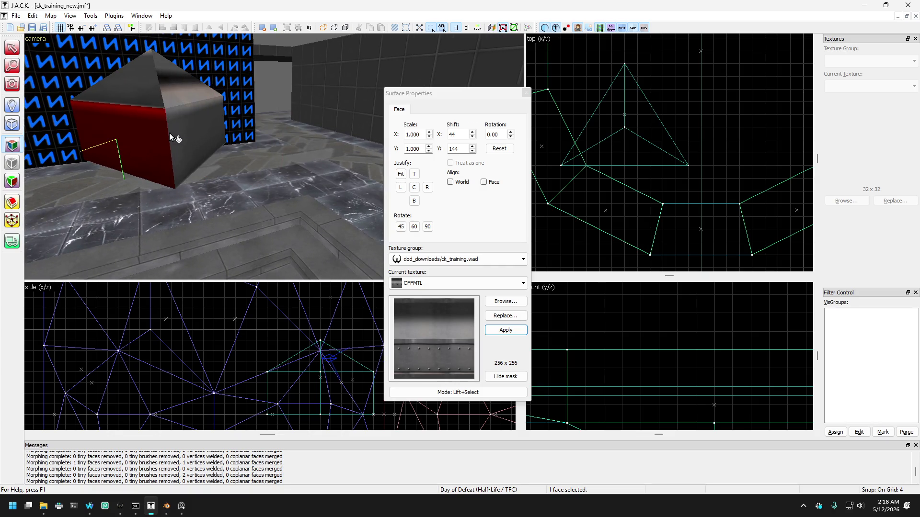
{"action": "key", "text": "Right"}
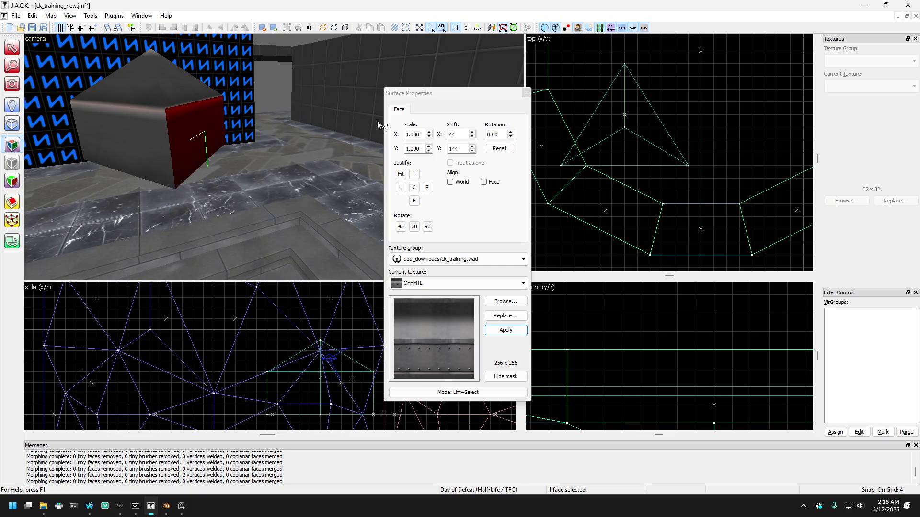
{"action": "left_click", "coordinate": [526, 93]}
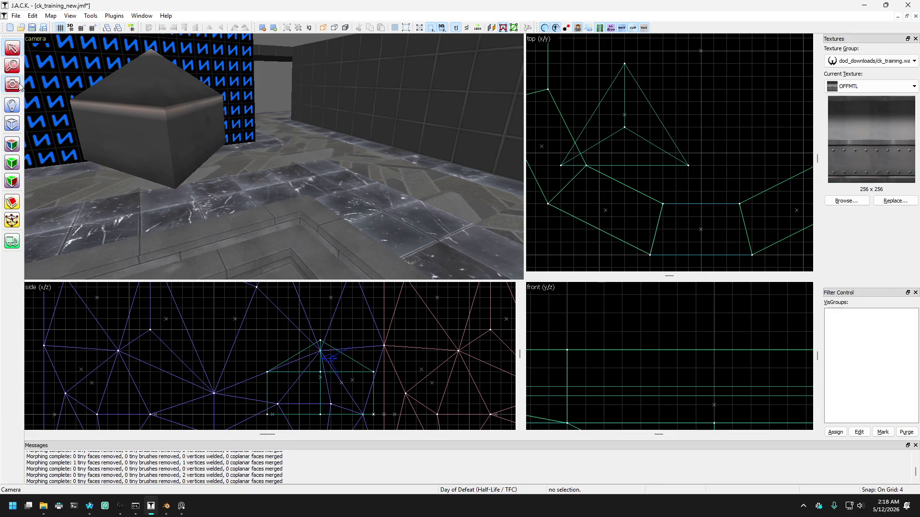
Select the wedge brush in the 3D view and pull its apex vertex up into a taller peak.
{"action": "left_click", "coordinate": [19, 84]}
{"action": "key", "text": "z"}
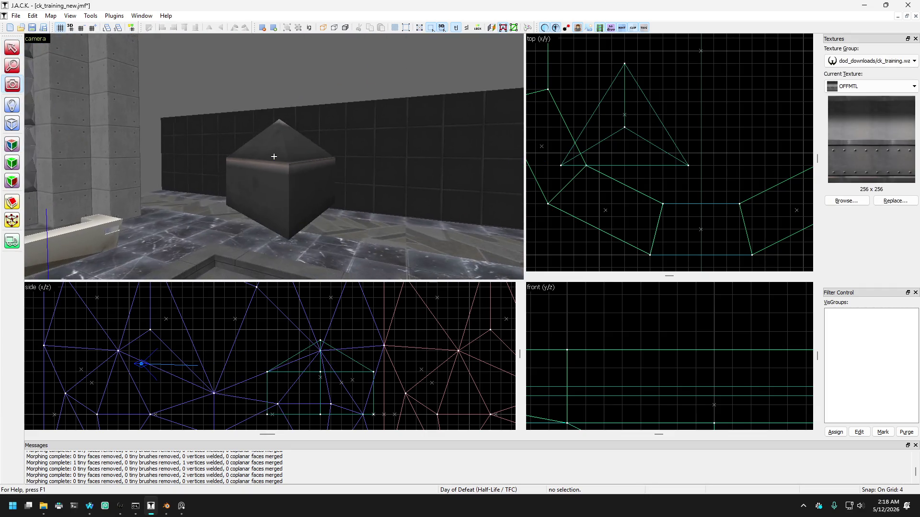
{"action": "key", "text": "z"}
{"action": "left_click", "coordinate": [12, 47]}
{"action": "left_click", "coordinate": [246, 152]}
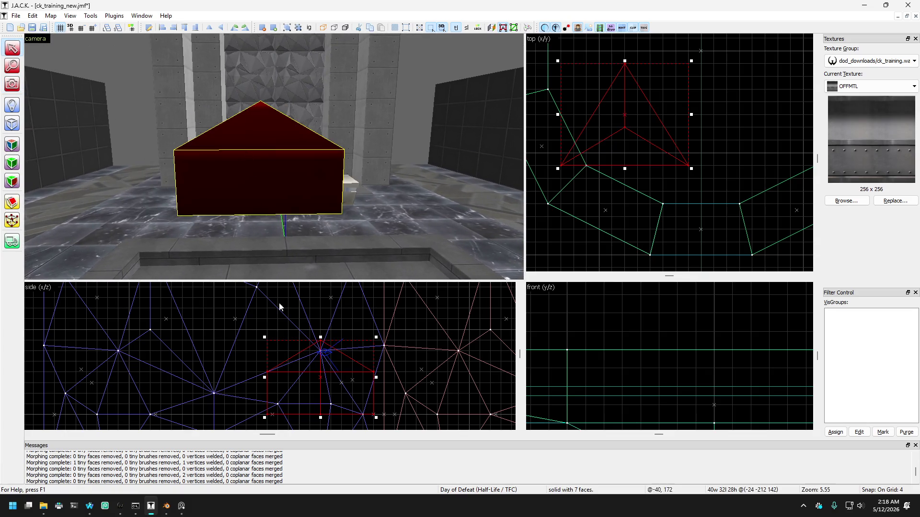
{"action": "left_click", "coordinate": [12, 220]}
{"action": "mouse_move", "coordinate": [321, 341]}
{"action": "left_mouse_down"}
{"action": "mouse_move", "coordinate": [322, 284]}
{"action": "mouse_move", "coordinate": [322, 386]}
{"action": "left_mouse_up"}
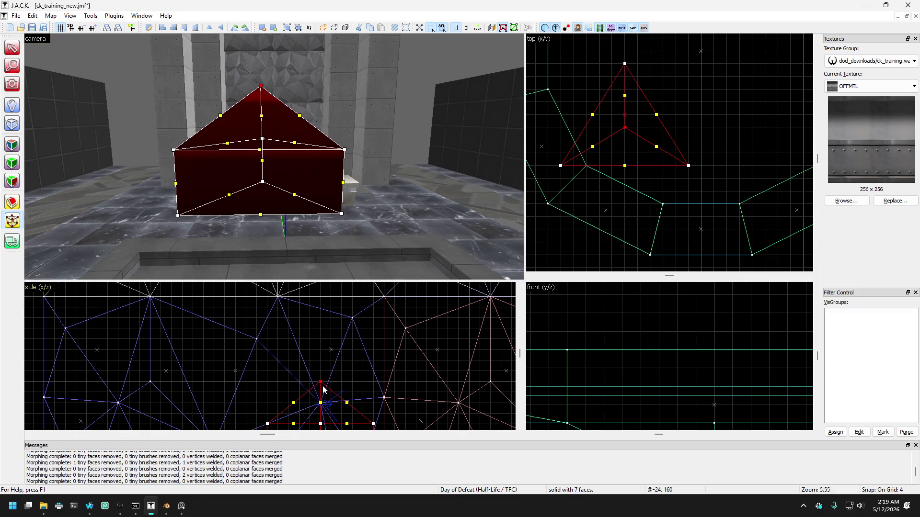
{"action": "left_click", "coordinate": [12, 48]}
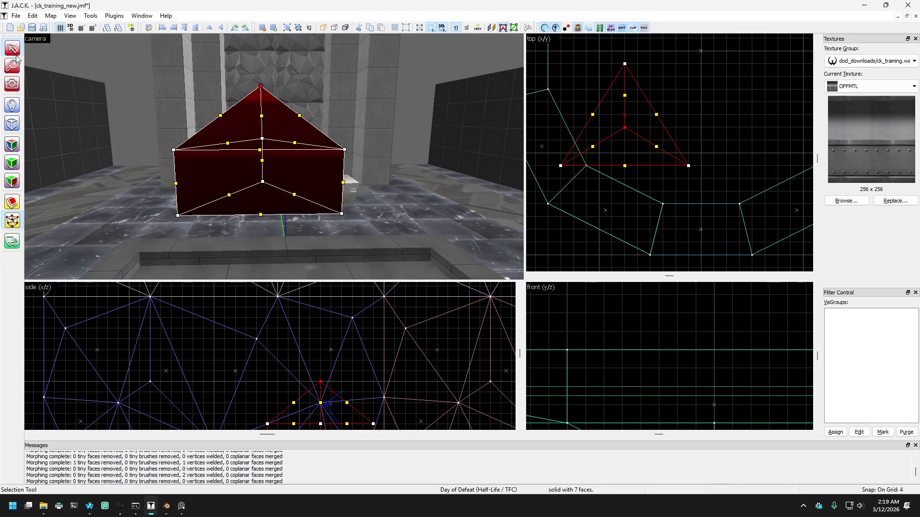
Reselect the wedge and stretch it taller to 40 by 60 units.
{"action": "left_click", "coordinate": [19, 85]}
{"action": "key", "text": "z"}
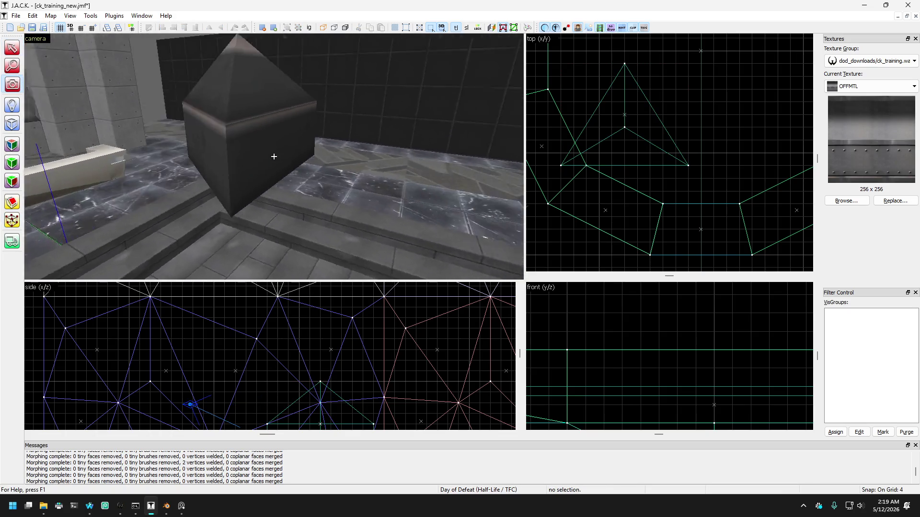
{"action": "key", "text": "z"}
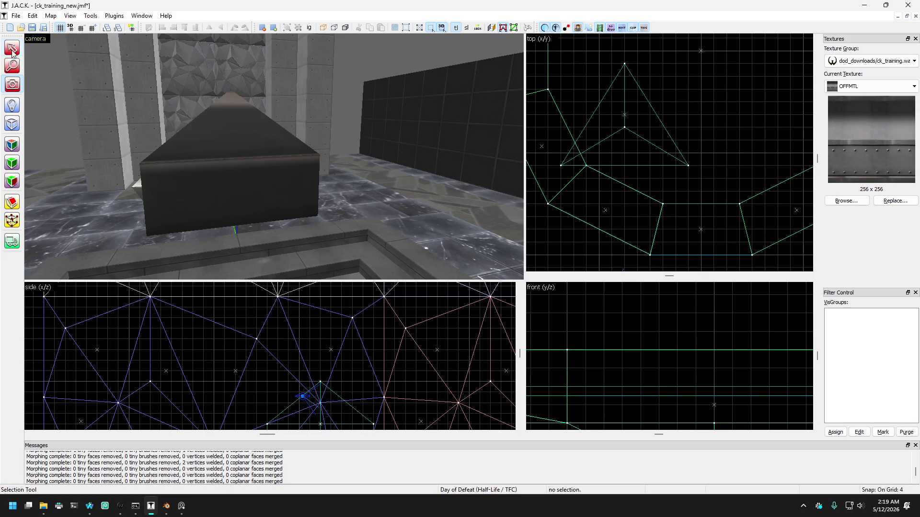
{"action": "key", "text": "shift+s"}
{"action": "left_click", "coordinate": [226, 195]}
{"action": "scroll", "coordinate": [315, 307], "scroll_direction": "down", "scroll_amount": 2}
{"action": "scroll", "coordinate": [320, 381], "scroll_direction": "up", "scroll_amount": 1}
{"action": "scroll", "coordinate": [322, 343], "scroll_direction": "down", "scroll_amount": 1}
{"action": "left_click_drag", "start_coordinate": [321, 347], "coordinate": [322, 301]}
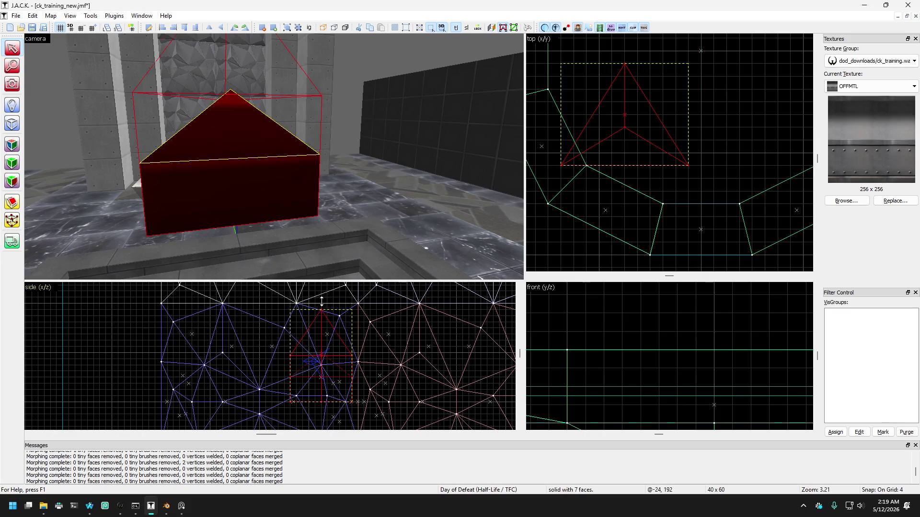
{"action": "scroll", "coordinate": [111, 139], "scroll_direction": "up", "scroll_amount": 2}
{"action": "scroll", "coordinate": [56, 150], "scroll_direction": "down", "scroll_amount": 4}
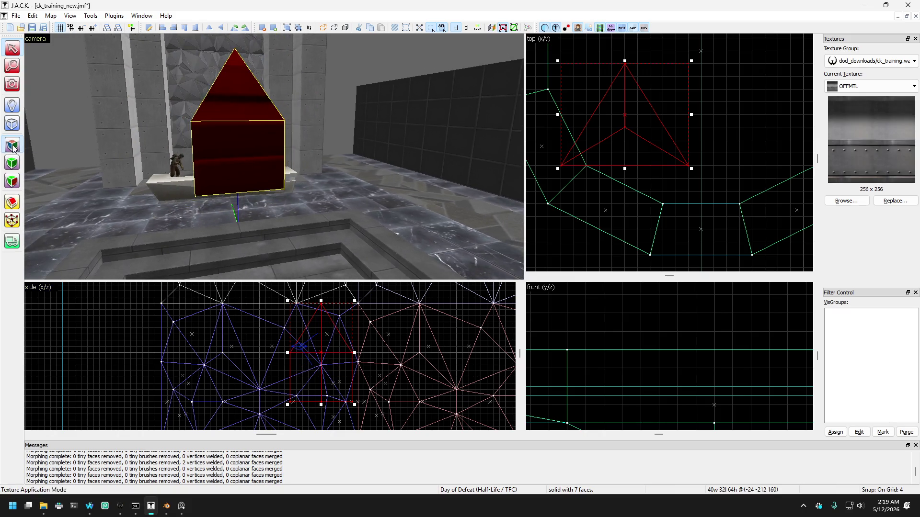
Set the box's front face texture scale to 2 and align it to the bottom edge.
{"action": "left_click", "coordinate": [12, 144]}
{"action": "left_click", "coordinate": [257, 145]}
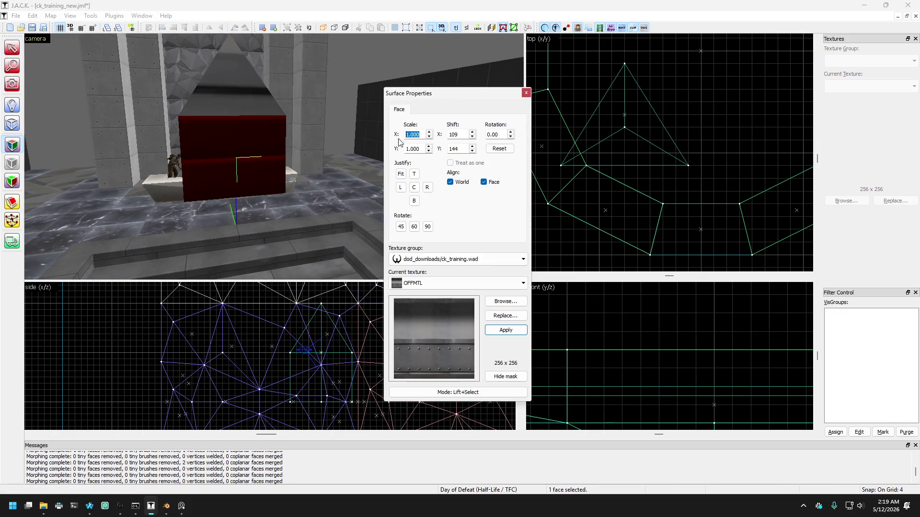
{"action": "type", "text": "2.000"}
{"action": "double_click", "coordinate": [421, 150]}
{"action": "type", "text": "2"}
{"action": "key", "text": "Return"}
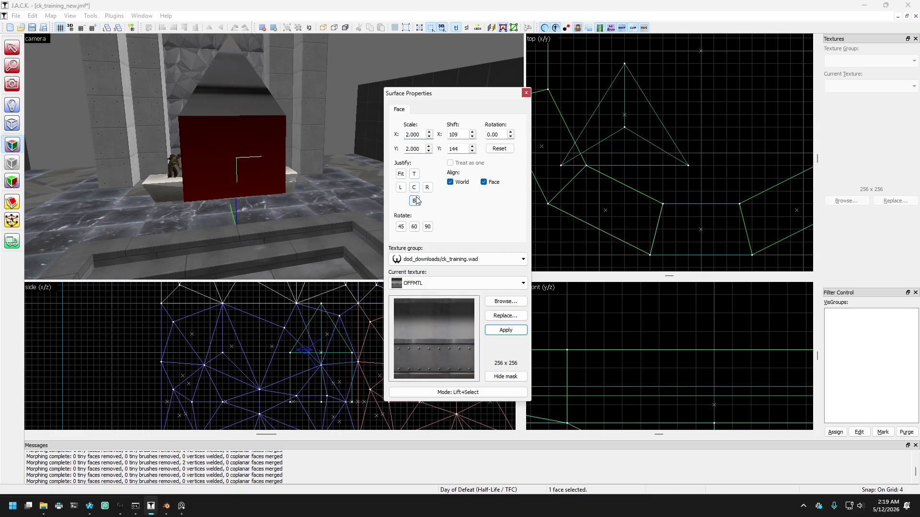
{"action": "left_click", "coordinate": [415, 175]}
Set the box's side face texture scale to 5 and align it to the top edge.
{"action": "left_click", "coordinate": [226, 159]}
{"action": "key", "text": "Right"}
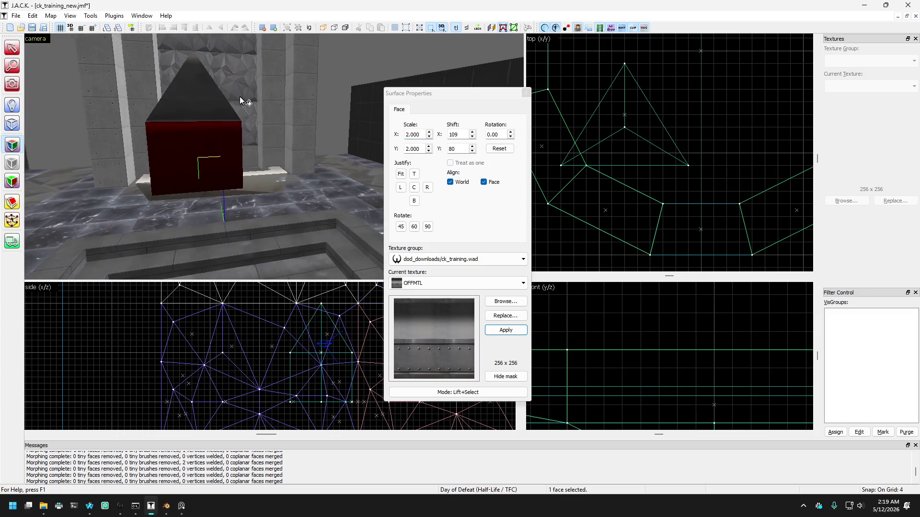
{"action": "key", "text": "Right"}
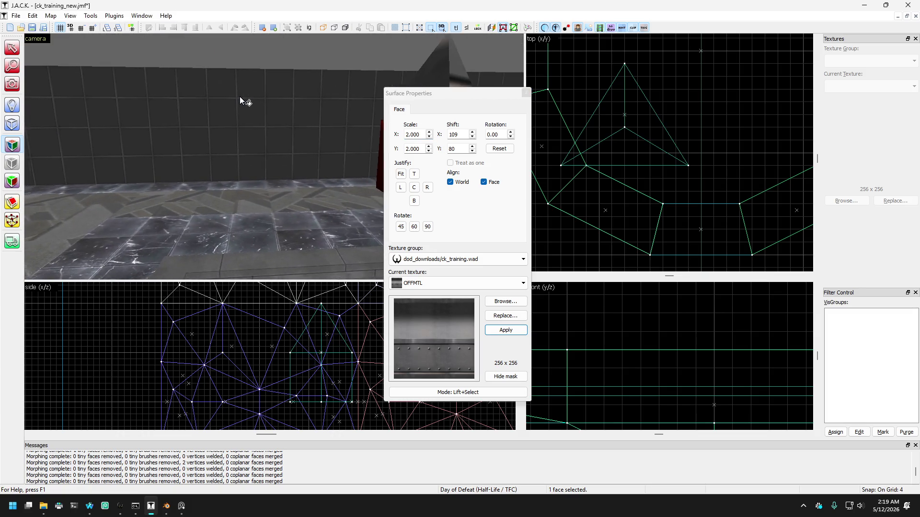
{"action": "left_click", "coordinate": [240, 96]}
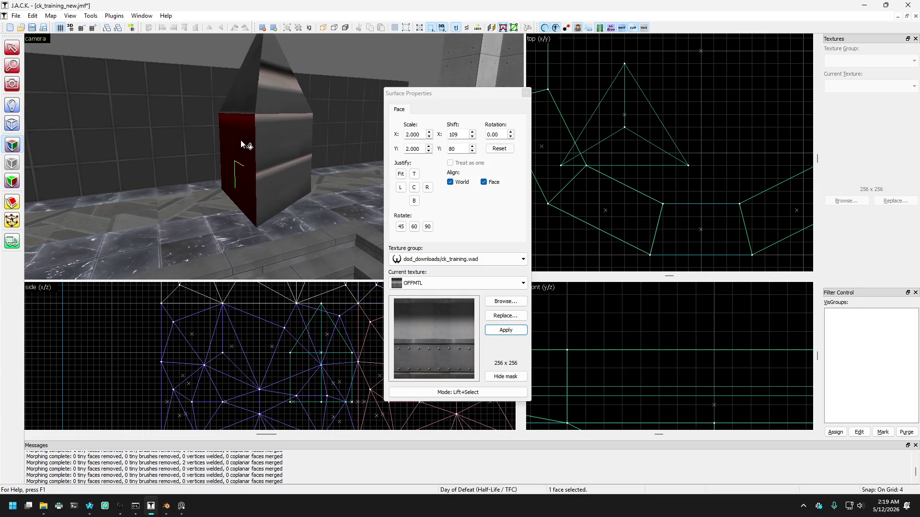
{"action": "key", "text": "Left"}
{"action": "left_click", "coordinate": [306, 149]}
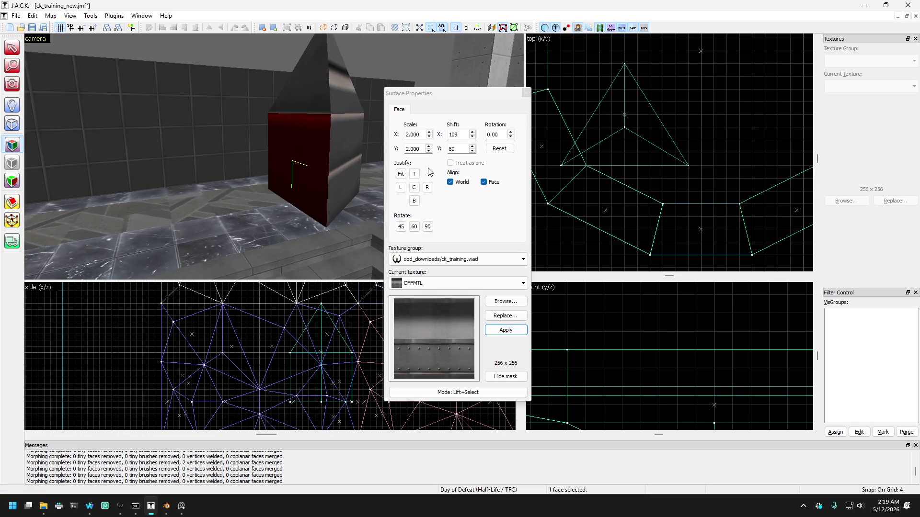
{"action": "left_click", "coordinate": [392, 137]}
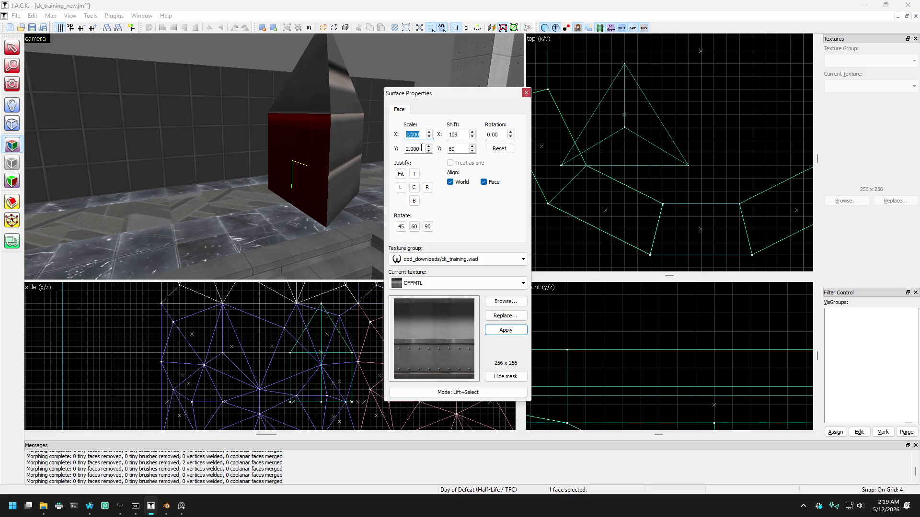
{"action": "type", "text": "5"}
{"action": "left_click", "coordinate": [415, 176]}
Edit the vertical shift value and reselect the tall block's side face.
{"action": "left_click", "coordinate": [295, 125]}
{"action": "left_click", "coordinate": [453, 149]}
{"action": "double_click", "coordinate": [452, 149]}
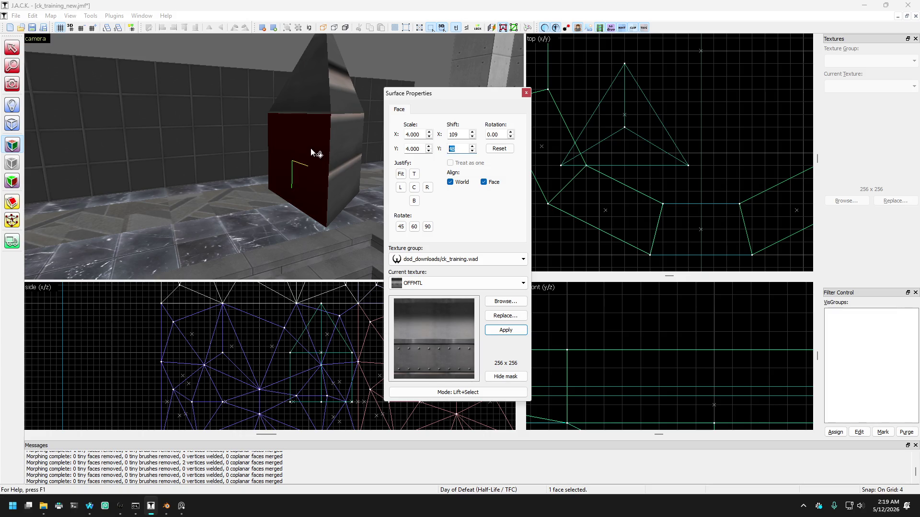
{"action": "left_click", "coordinate": [359, 176]}
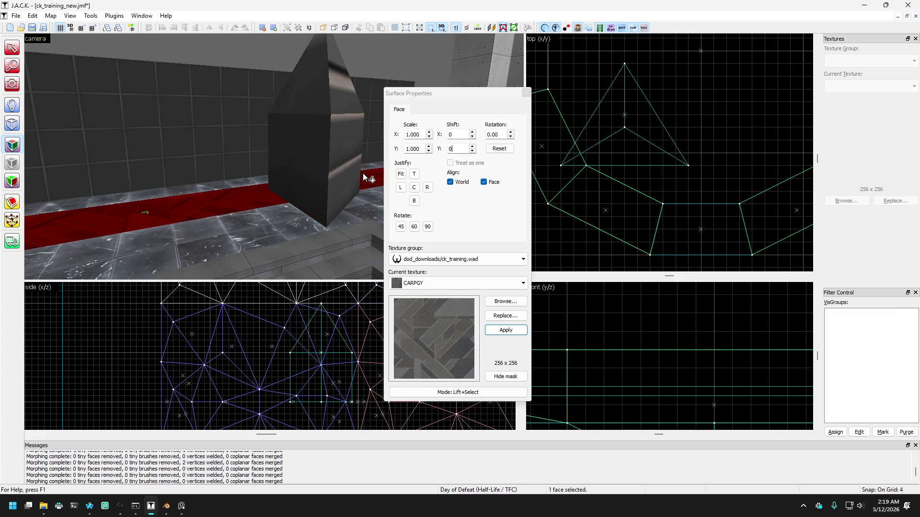
{"action": "left_click", "coordinate": [299, 154]}
{"action": "left_click", "coordinate": [331, 148]}
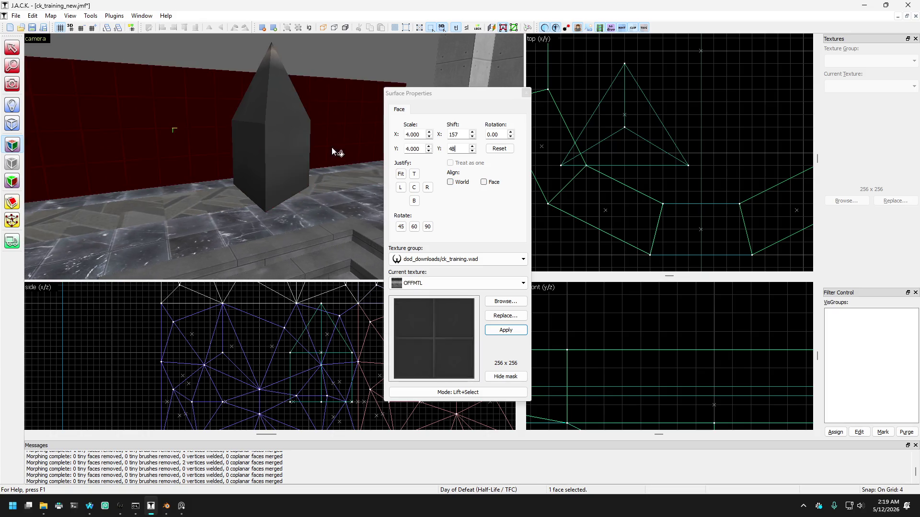
{"action": "left_click", "coordinate": [301, 164]}
With the selection tint hidden, nudge the side face's vertical shift to line up the band.
{"action": "key", "text": "Right"}
{"action": "key", "text": "Up"}
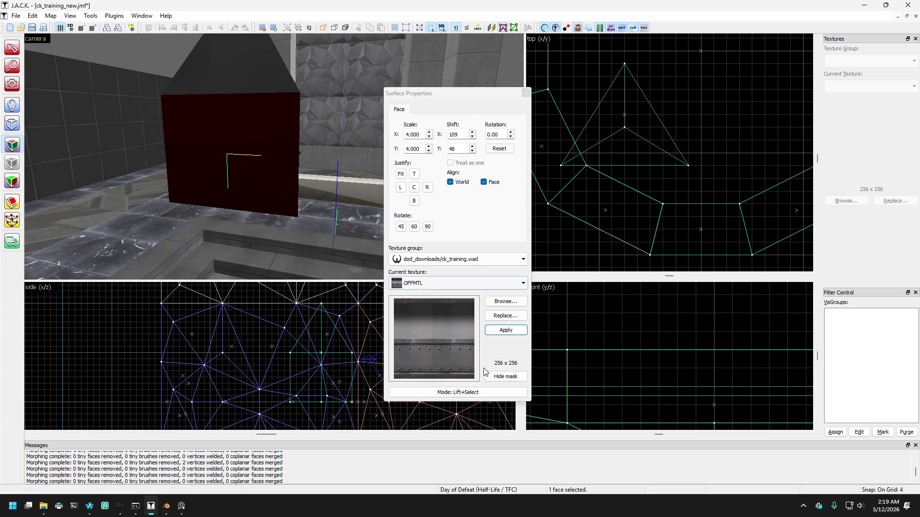
{"action": "left_click", "coordinate": [506, 376]}
{"action": "left_click", "coordinate": [461, 147]}
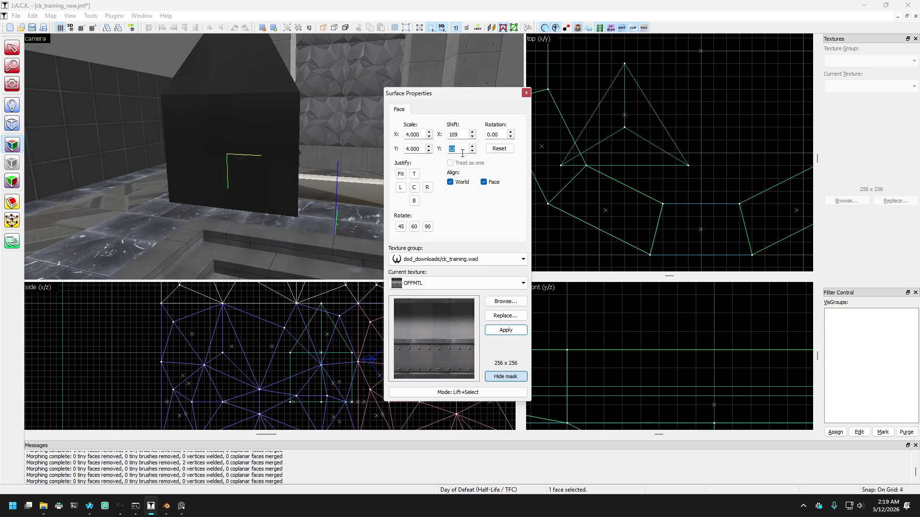
{"action": "key", "text": "Up"}
{"action": "key", "text": "Down"}
{"action": "key", "text": "Down"}
{"action": "key", "text": "Down"}
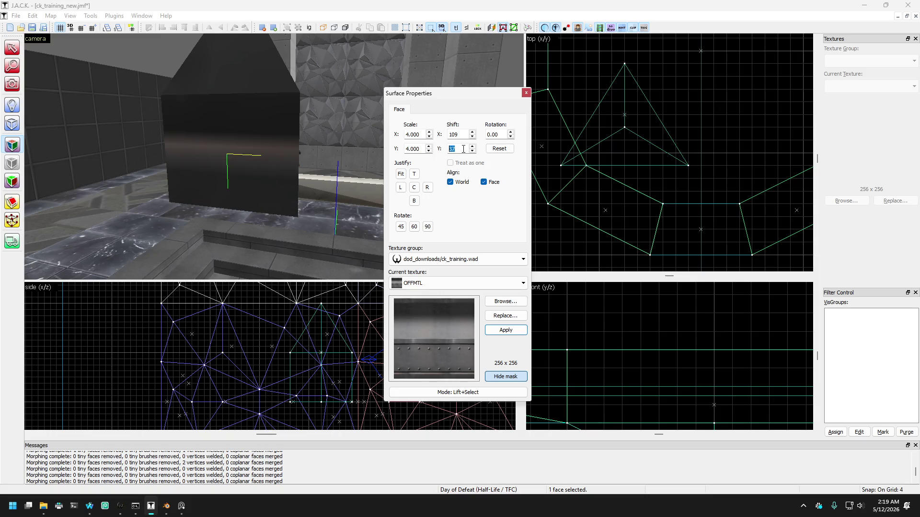
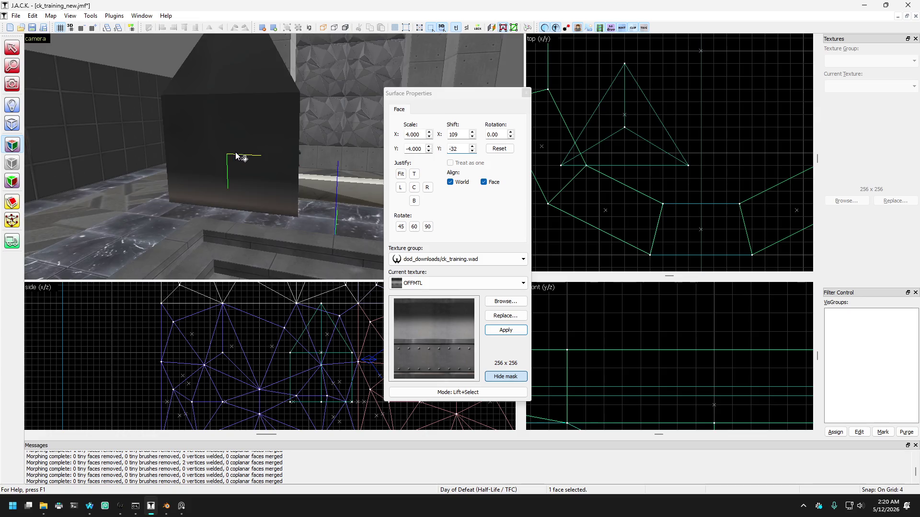
Apply OFFMTL to the pillar's right face at scale 4/-4, shift 157/-32.
{"action": "scroll", "coordinate": [253, 104], "scroll_direction": "down", "scroll_amount": 3}
{"action": "key", "text": "Up"}
{"action": "key", "text": "Right"}
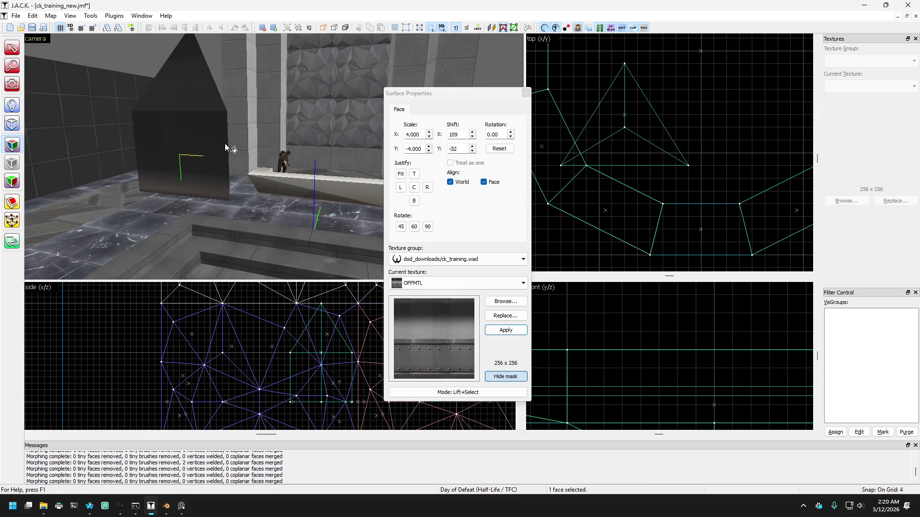
{"action": "key", "text": "Left"}
{"action": "key", "text": "Up"}
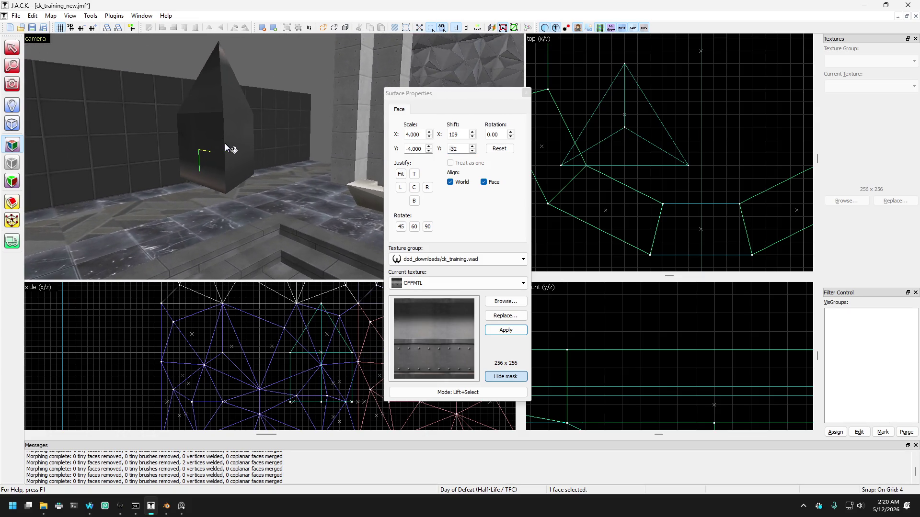
{"action": "right_click", "coordinate": [237, 141], "text": "alt"}
{"action": "left_click", "coordinate": [236, 133]}
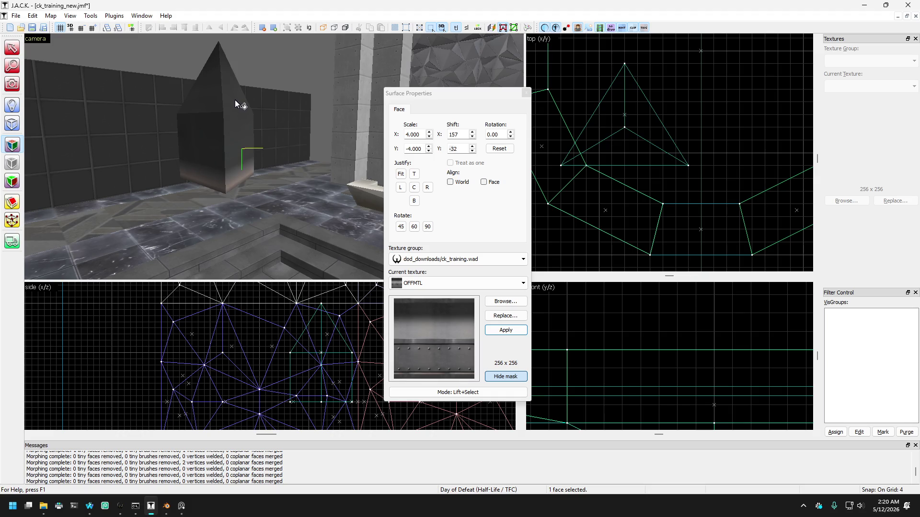
{"action": "key", "text": "Right"}
{"action": "key", "text": "a"}
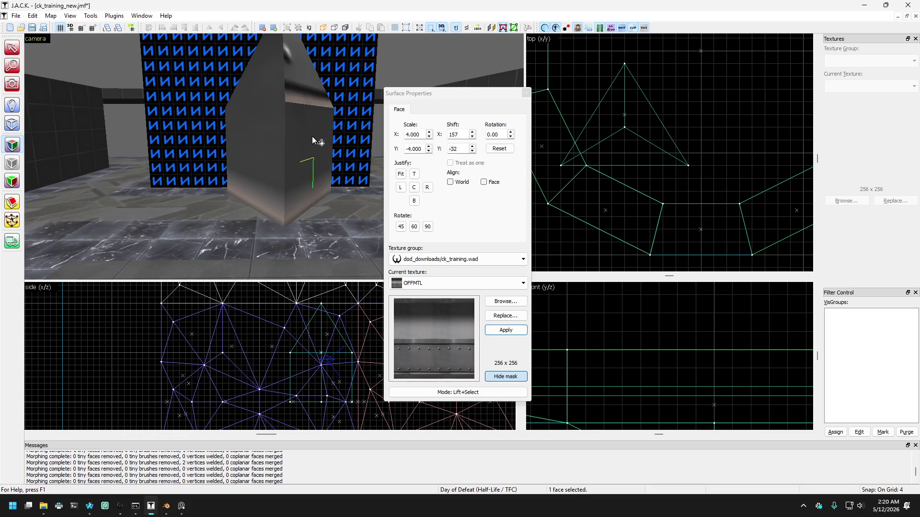
{"action": "key", "text": "s"}
{"action": "key", "text": "d"}
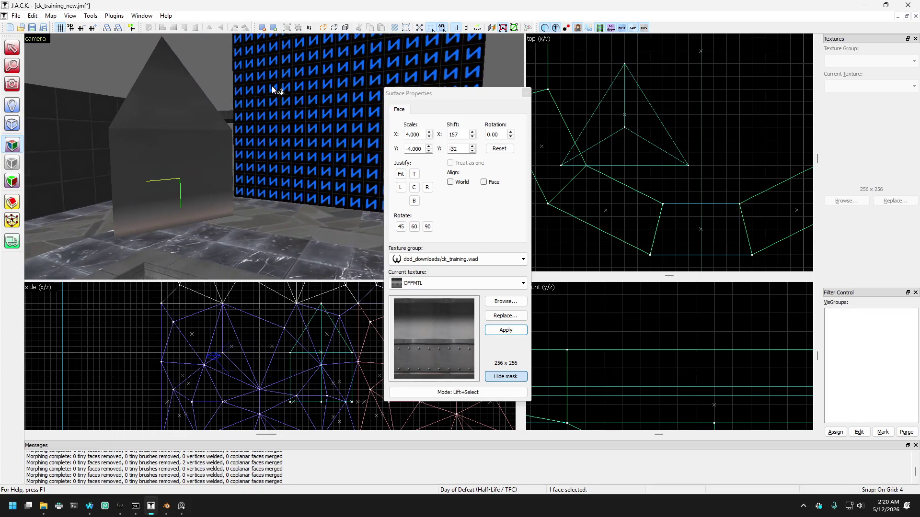
Close Surface Properties, put the pillar into vertex editing and split its selected face.
{"action": "left_click", "coordinate": [526, 93]}
{"action": "key", "text": "a"}
{"action": "key", "text": "d"}
{"action": "key", "text": "Left"}
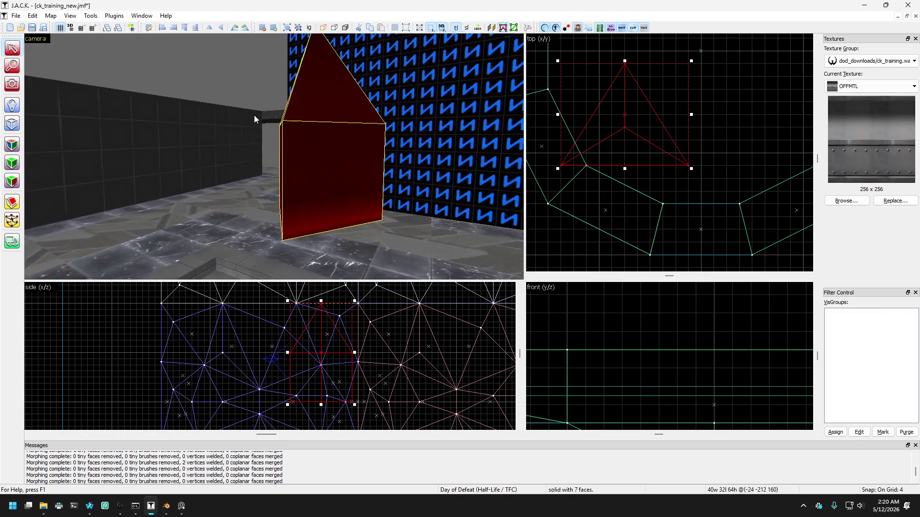
{"action": "key", "text": "a"}
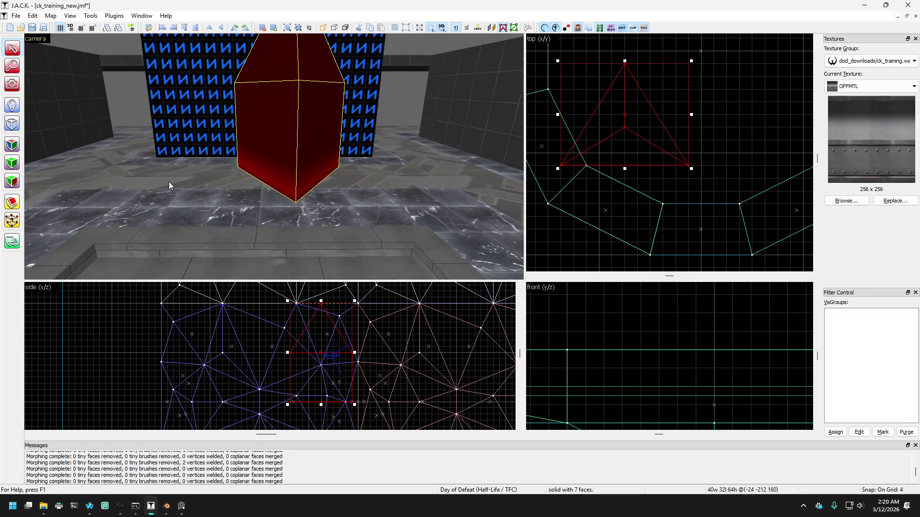
{"action": "key", "text": "shift+v"}
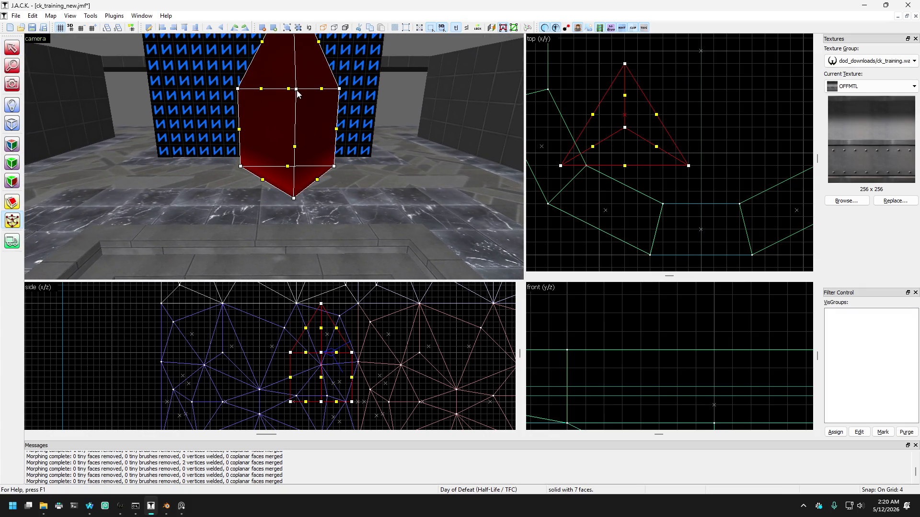
{"action": "key", "text": "d"}
{"action": "key", "text": "Right"}
{"action": "key", "text": "w"}
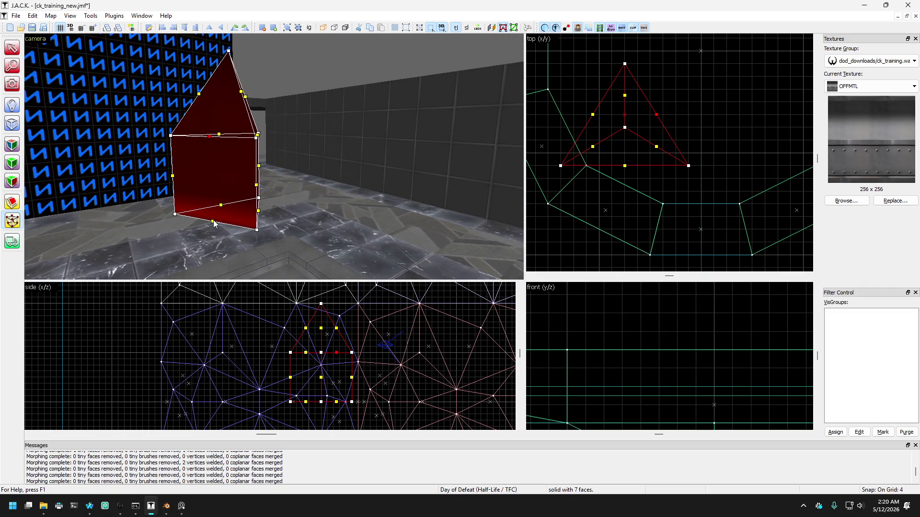
{"action": "right_click", "coordinate": [213, 220]}
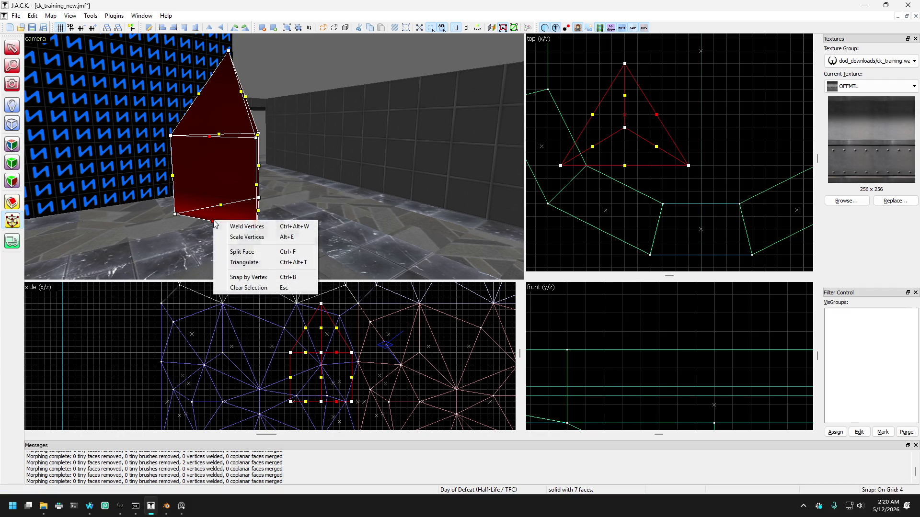
{"action": "left_click", "coordinate": [244, 254]}
Pick the top-edge vertex and split the pillar face along the chosen edge handles.
{"action": "key", "text": "w"}
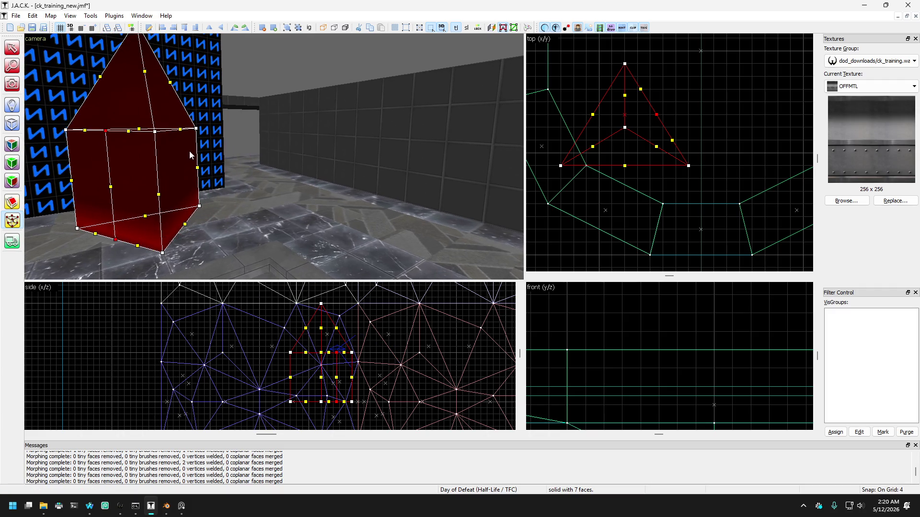
{"action": "key", "text": "s"}
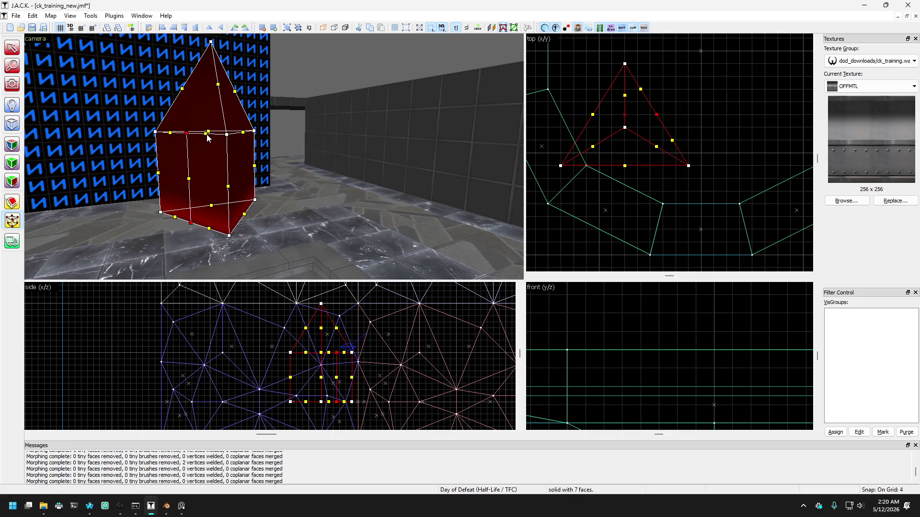
{"action": "left_click", "coordinate": [227, 135]}
{"action": "key", "text": "shift+v"}
{"action": "key", "text": "shift+v"}
{"action": "key", "text": "shift+v"}
{"action": "left_click", "coordinate": [13, 222]}
{"action": "right_click", "coordinate": [190, 226]}
{"action": "left_click", "coordinate": [259, 252]}
Merge the split faces back, then split the pillar's front face with a vertical edge.
{"action": "left_click", "coordinate": [13, 221]}
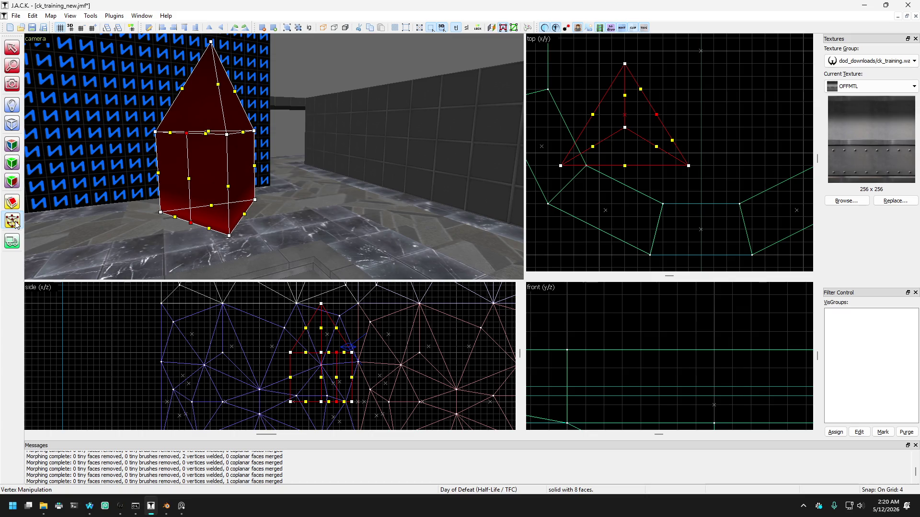
{"action": "left_click", "coordinate": [229, 235]}
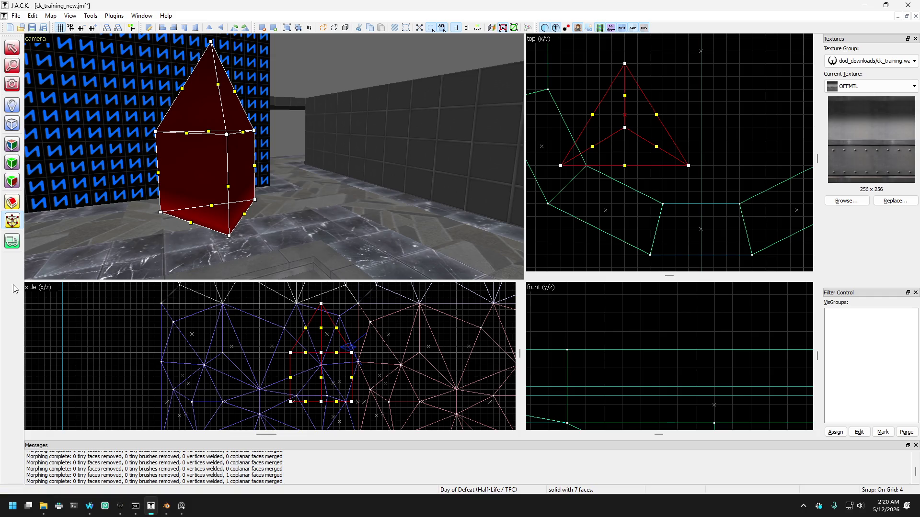
{"action": "left_click", "coordinate": [195, 234]}
{"action": "left_click", "coordinate": [13, 221]}
{"action": "right_click", "coordinate": [187, 136]}
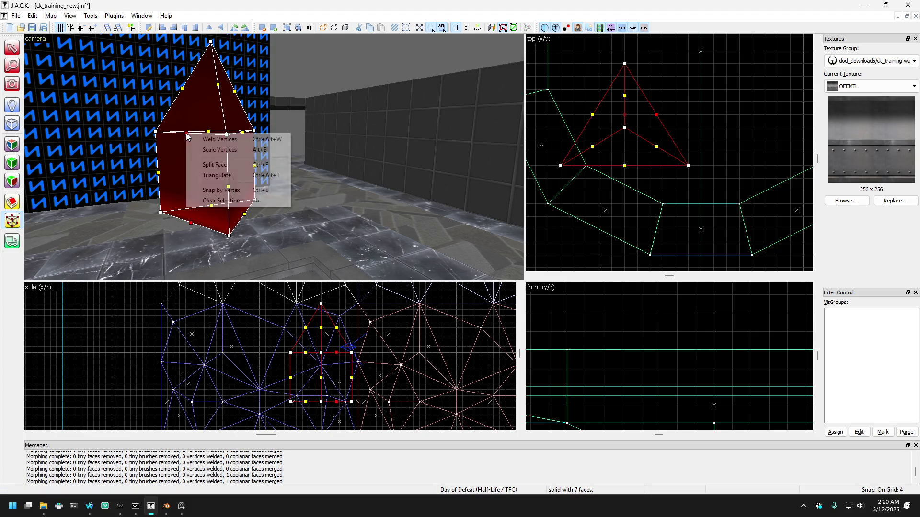
{"action": "left_click", "coordinate": [220, 164]}
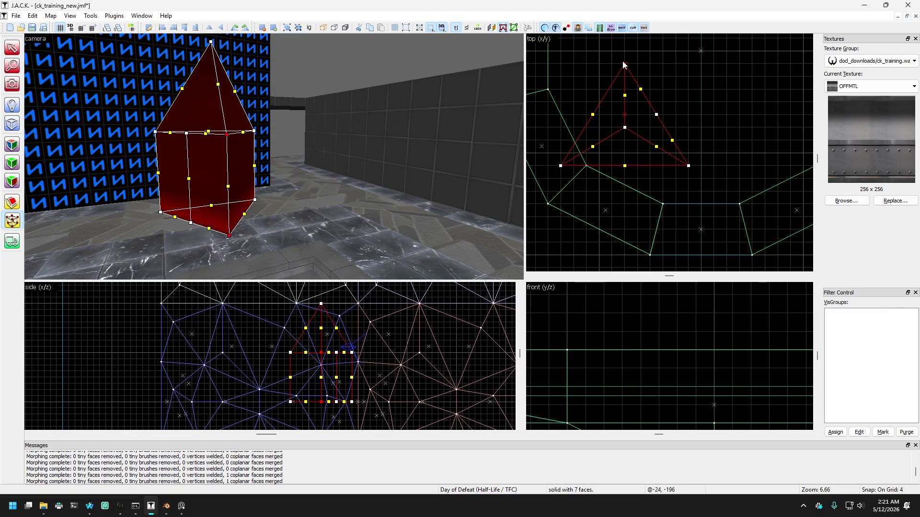
In the top view, drag the pillar's corner and right vertices outward to widen the base.
{"action": "mouse_move", "coordinate": [625, 64]}
{"action": "left_mouse_down"}
{"action": "mouse_move", "coordinate": [619, 90]}
{"action": "mouse_move", "coordinate": [625, 72]}
{"action": "left_mouse_up"}
{"action": "left_click_drag", "start_coordinate": [656, 115], "coordinate": [684, 98]}
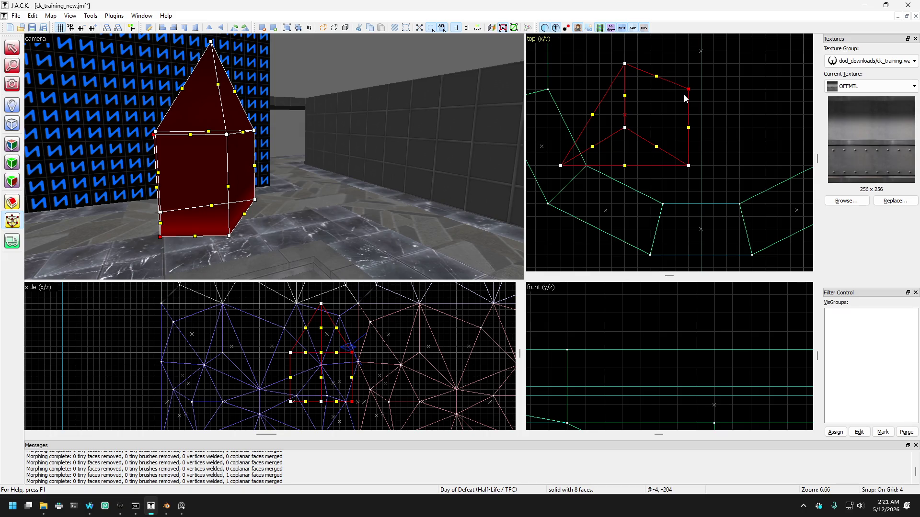
{"action": "left_click_drag", "start_coordinate": [684, 95], "coordinate": [692, 119]}
{"action": "left_click_drag", "start_coordinate": [77, 114], "coordinate": [58, 113]}
Back in vertex editing, apply a vertex editing action at the pillar's apex.
{"action": "key", "text": "z"}
{"action": "key", "text": "w"}
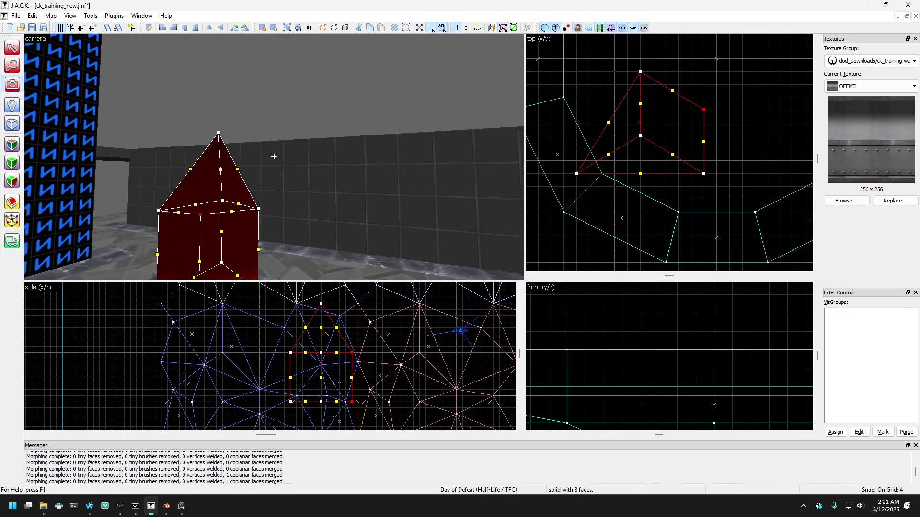
{"action": "key", "text": "s"}
{"action": "key", "text": "z"}
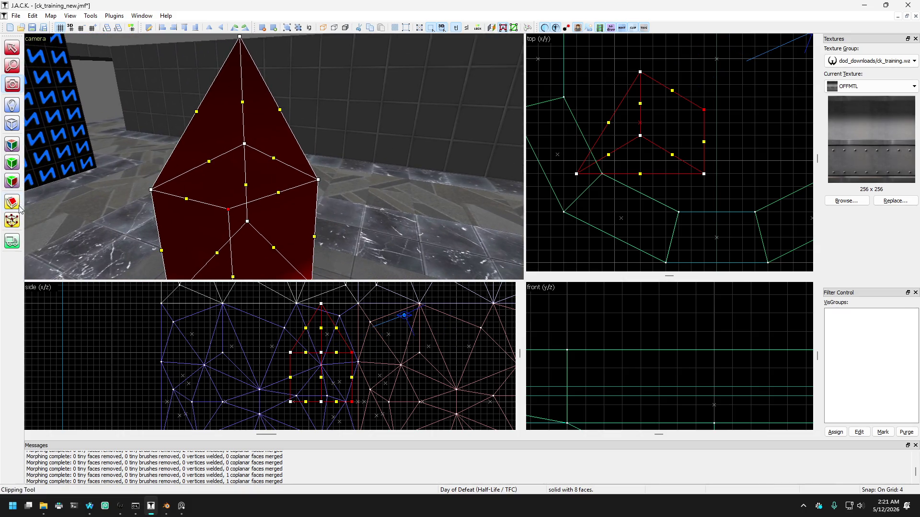
{"action": "left_click", "coordinate": [15, 223]}
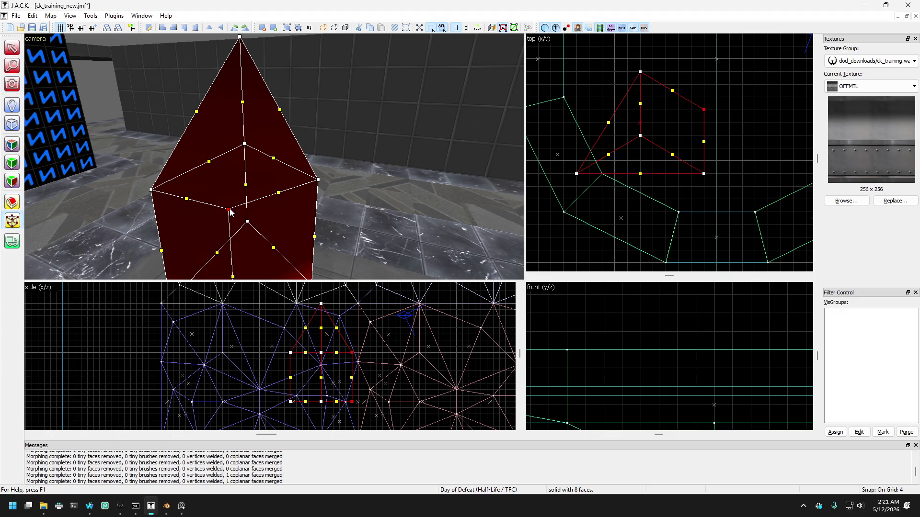
{"action": "right_click", "coordinate": [241, 41]}
{"action": "left_click", "coordinate": [267, 82]}
Split the pillar's right side face with a new edge at an edge midpoint.
{"action": "scroll", "coordinate": [266, 70], "scroll_direction": "down", "scroll_amount": 2}
{"action": "scroll", "coordinate": [265, 72], "scroll_direction": "up", "scroll_amount": 3}
{"action": "key", "text": "Right"}
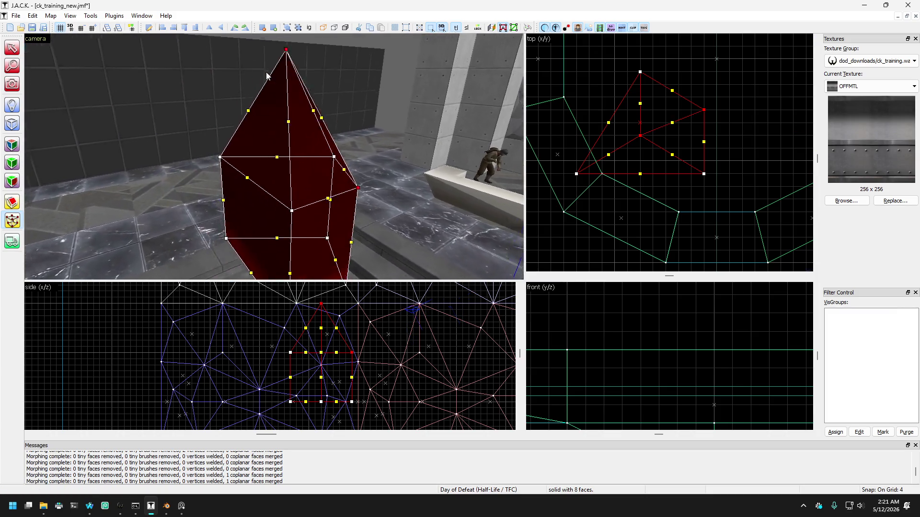
{"action": "scroll", "coordinate": [266, 72], "scroll_direction": "up", "scroll_amount": 2}
{"action": "key", "text": "Right"}
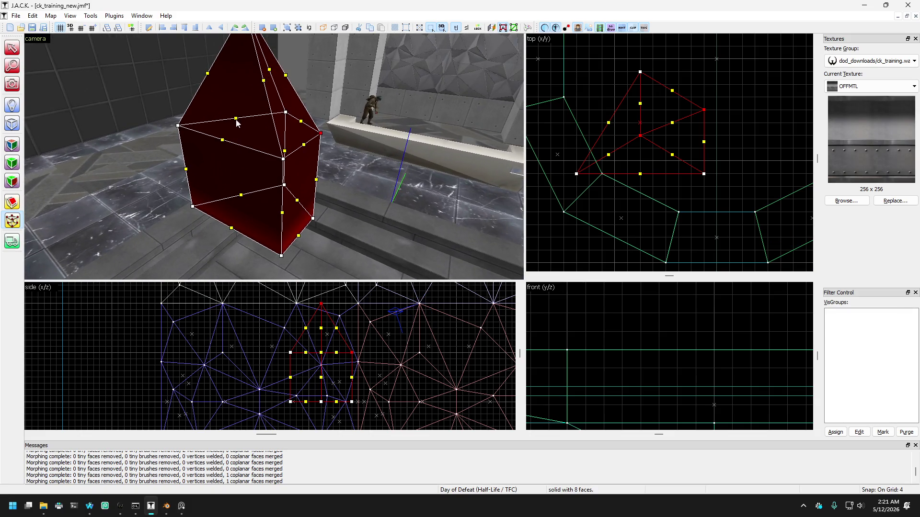
{"action": "right_click", "coordinate": [232, 232]}
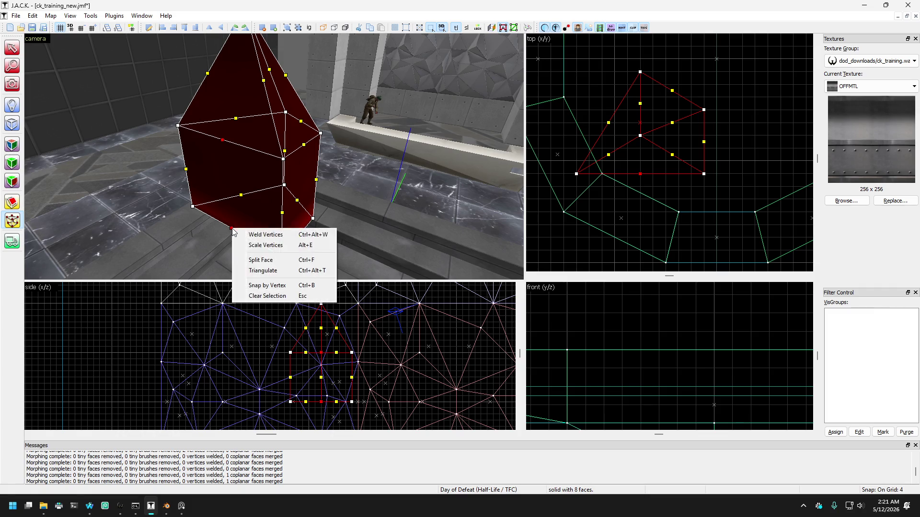
{"action": "left_click", "coordinate": [254, 260]}
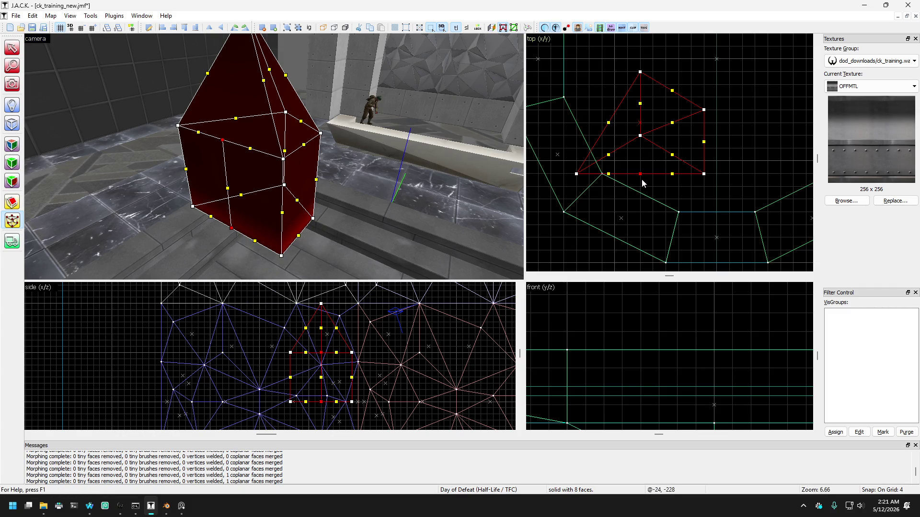
Pull the new base vertex outward and split the face near the apex.
{"action": "left_click_drag", "start_coordinate": [640, 176], "coordinate": [642, 213]}
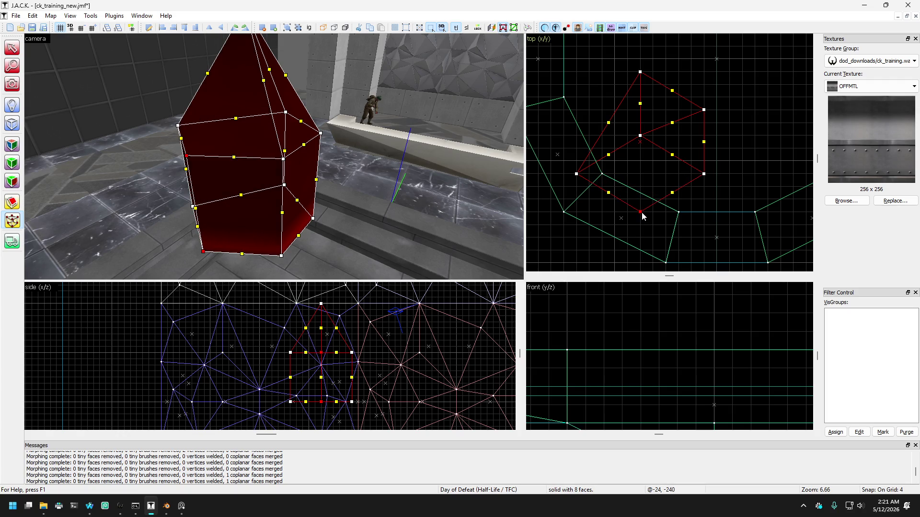
{"action": "key", "text": "a"}
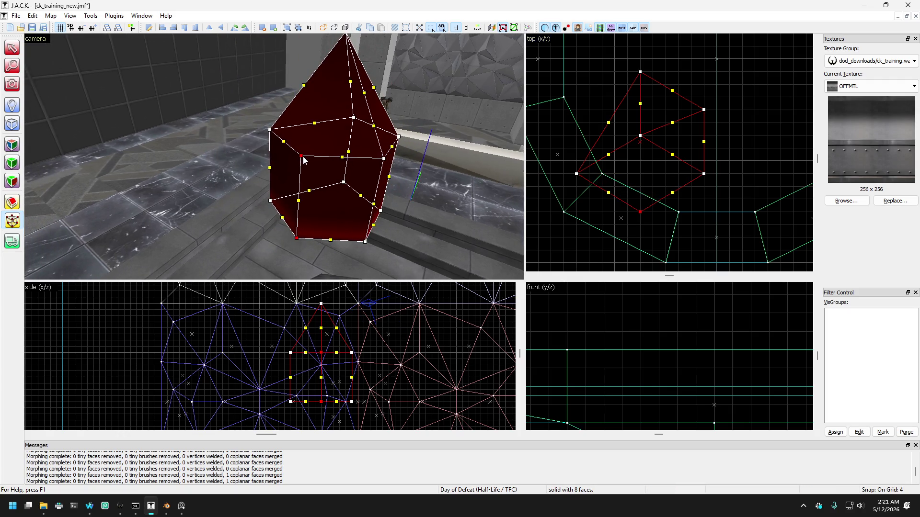
{"action": "scroll", "coordinate": [338, 82], "scroll_direction": "down", "scroll_amount": 1}
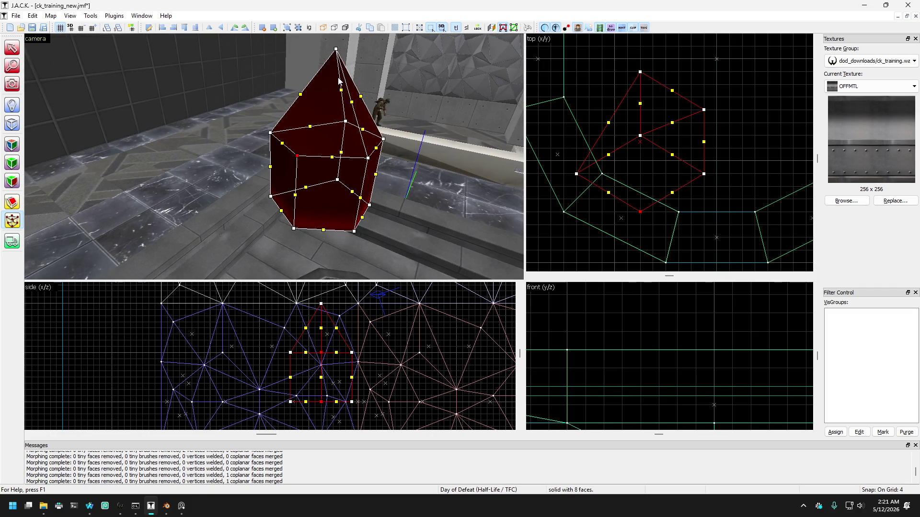
{"action": "right_click", "coordinate": [337, 51]}
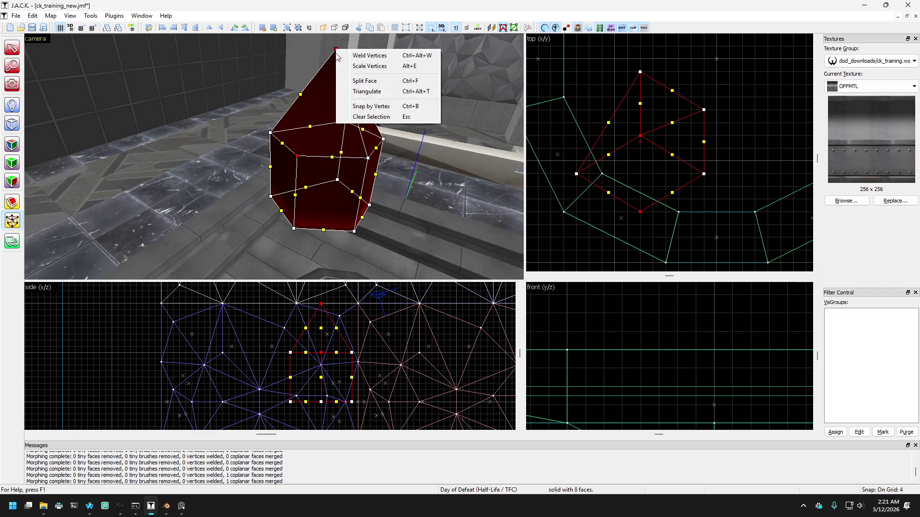
{"action": "left_click", "coordinate": [348, 87]}
Split the face between two vertices on the far side and pull a vertex out to complete the hexagon.
{"action": "key", "text": "w"}
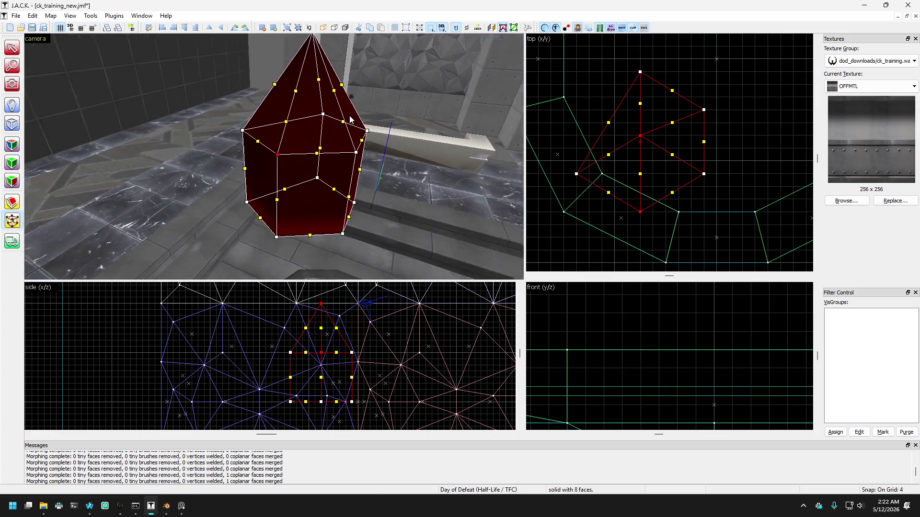
{"action": "key", "text": "d"}
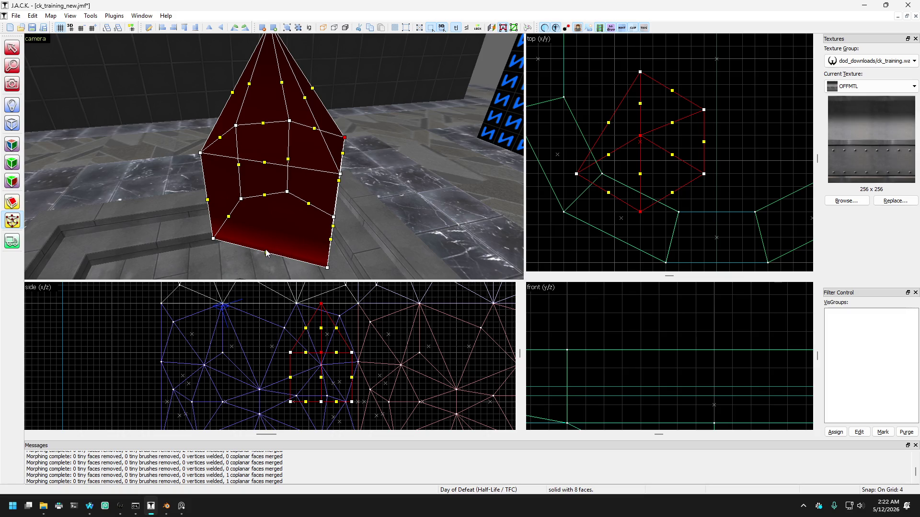
{"action": "right_click", "coordinate": [267, 167]}
{"action": "left_click", "coordinate": [295, 197]}
{"action": "left_click_drag", "start_coordinate": [607, 123], "coordinate": [582, 108]}
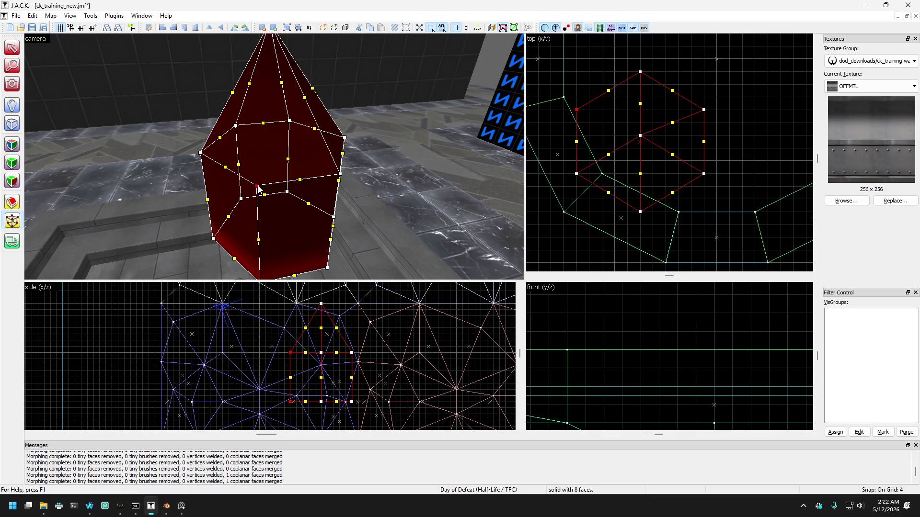
Split one more crystal face and apply the vertex edits, returning to the Selection tool.
{"action": "scroll", "coordinate": [278, 93], "scroll_direction": "down", "scroll_amount": 3}
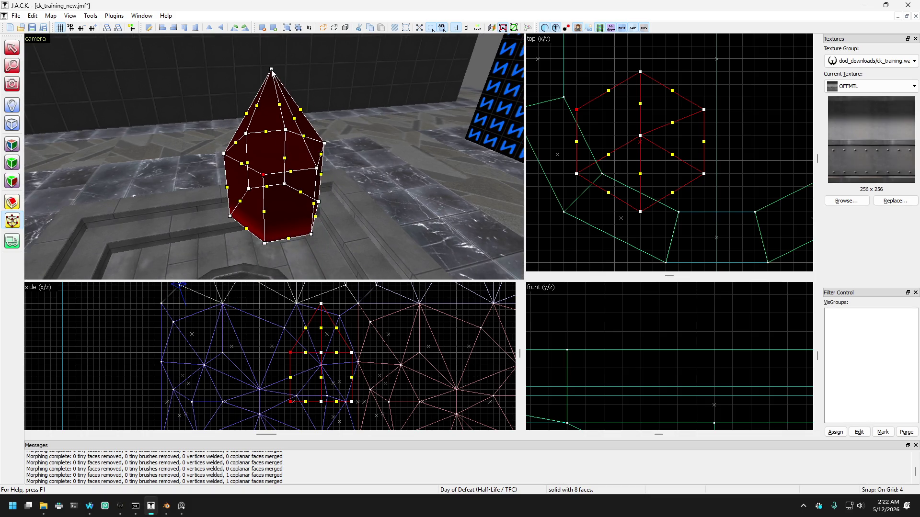
{"action": "right_click", "coordinate": [271, 71]}
{"action": "left_click", "coordinate": [292, 107]}
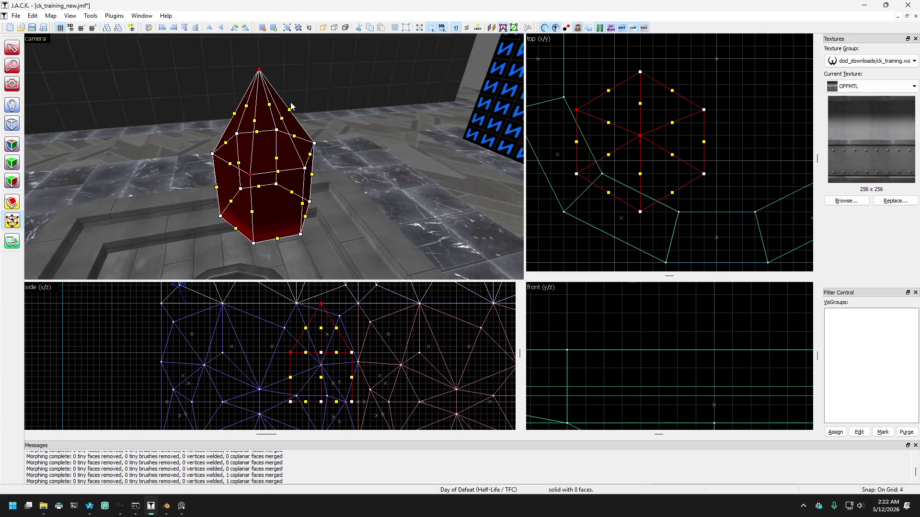
{"action": "key", "text": "w"}
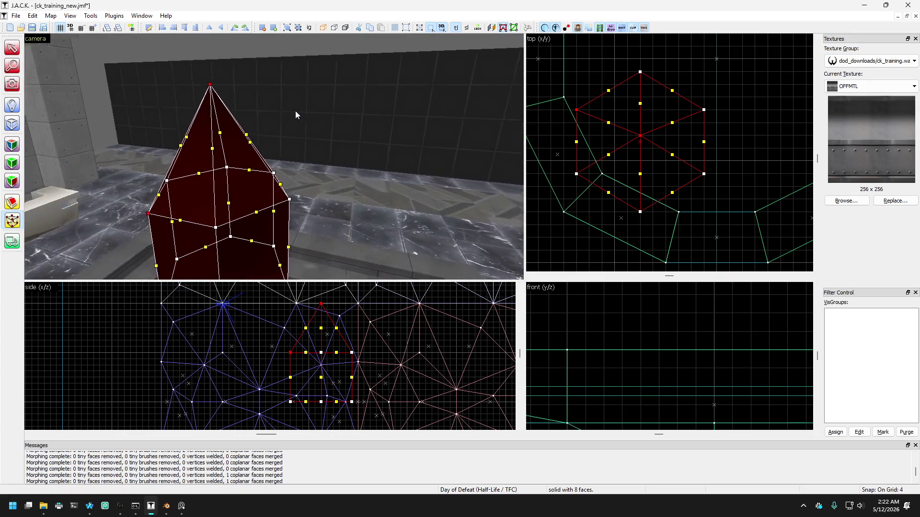
{"action": "left_click", "coordinate": [12, 48]}
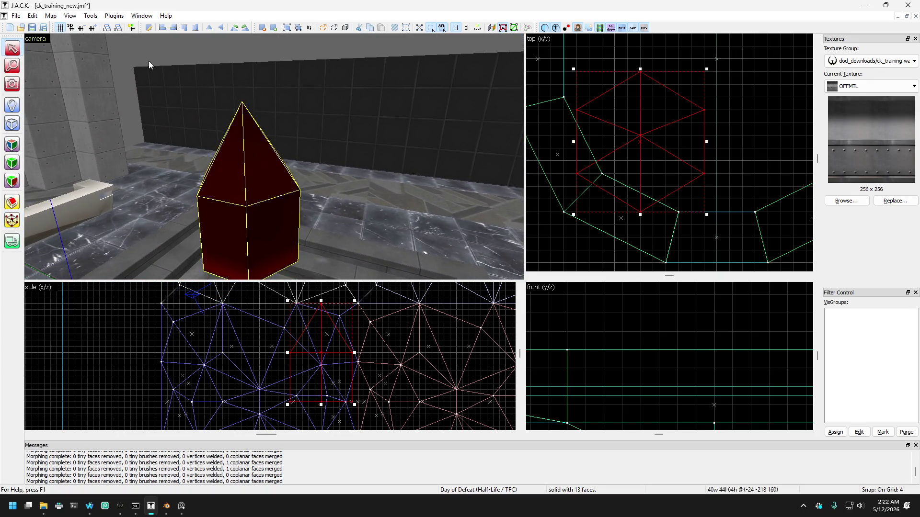
Run Check for problems and go to the 'Texture axis perpendicular to face' error.
{"action": "key", "text": "Escape"}
{"action": "key", "text": "s"}
{"action": "left_click", "coordinate": [51, 16]}
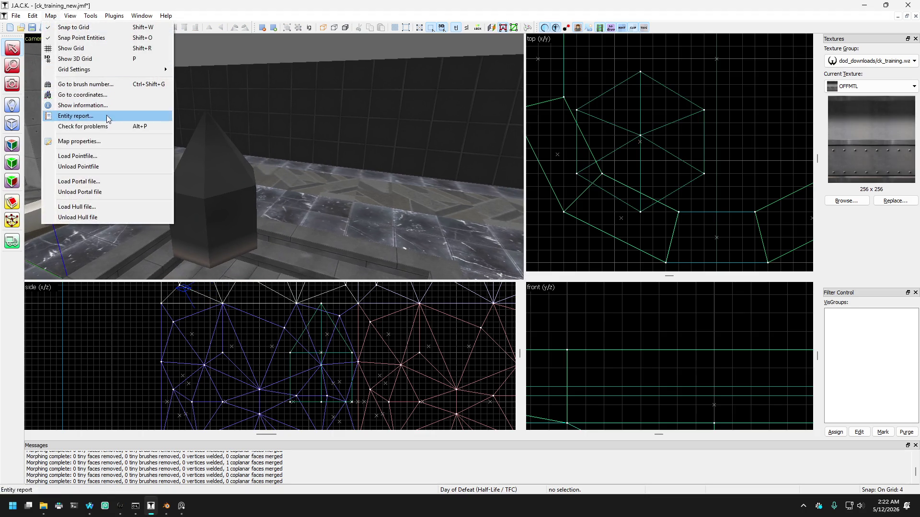
{"action": "left_click", "coordinate": [105, 126]}
{"action": "left_click", "coordinate": [423, 207]}
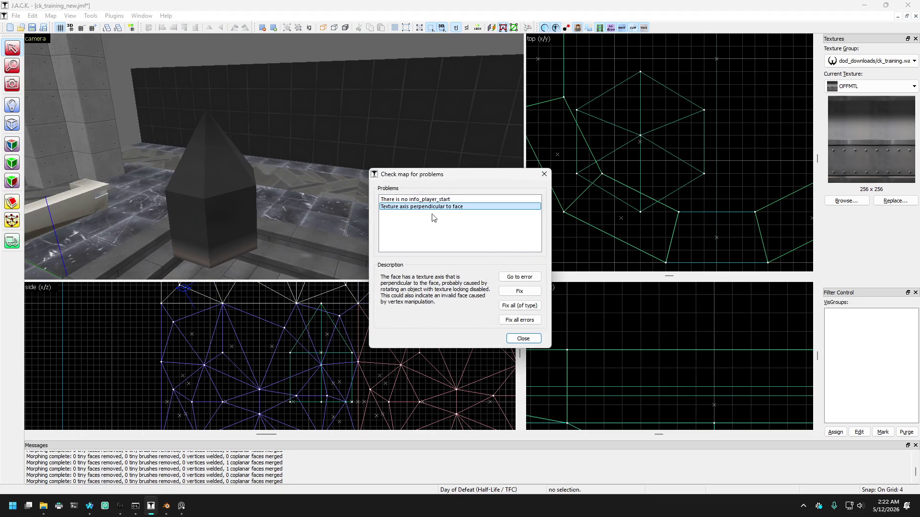
{"action": "left_click", "coordinate": [508, 277]}
Realign the faulty floor brush's face textures to World in Texture Application.
{"action": "left_click", "coordinate": [544, 174]}
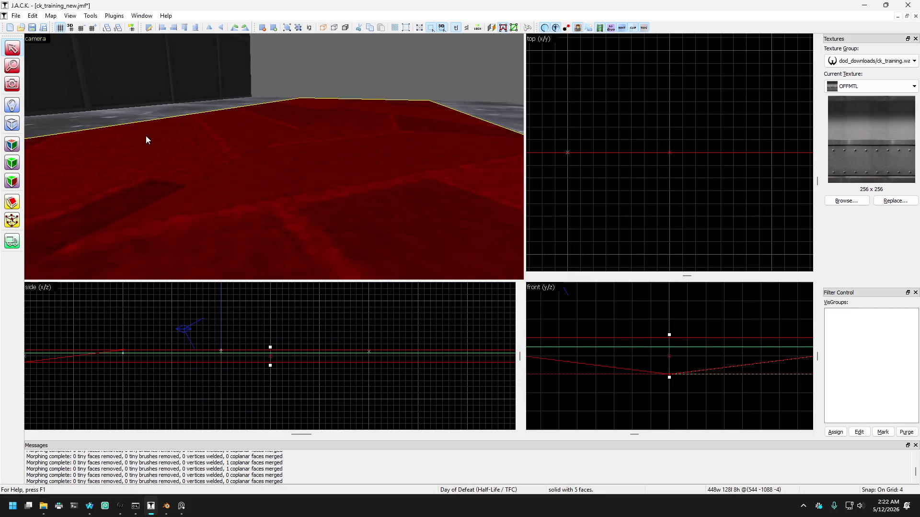
{"action": "key", "text": "s"}
{"action": "left_click", "coordinate": [14, 145]}
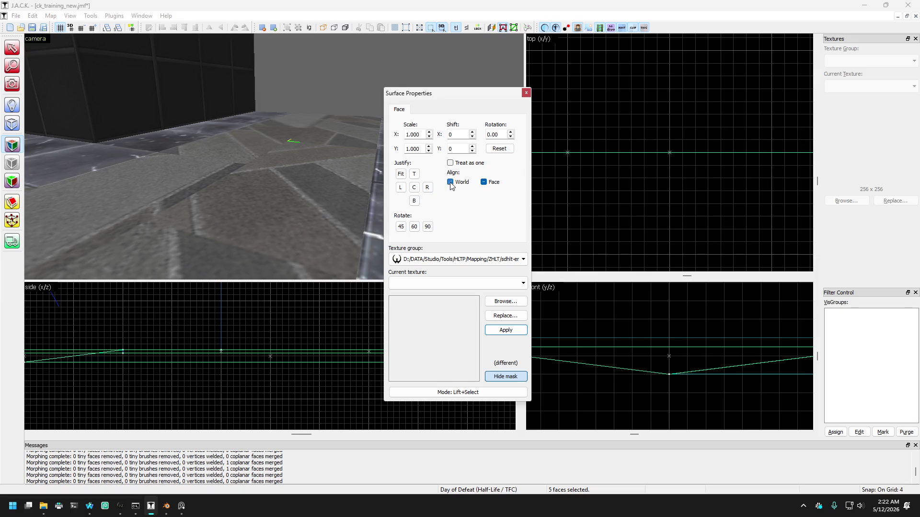
{"action": "left_click", "coordinate": [526, 93]}
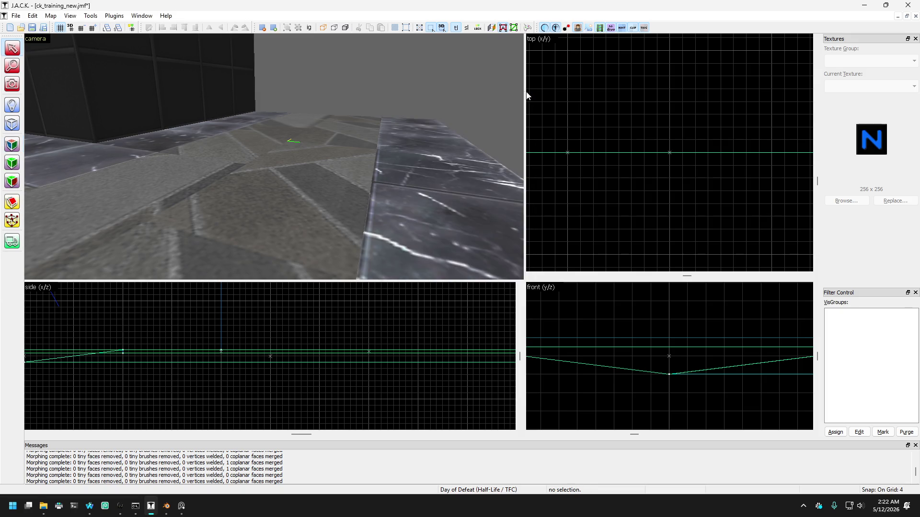
Re-run Check for problems, confirm only info_player_start is missing, and close it.
{"action": "left_click", "coordinate": [70, 17]}
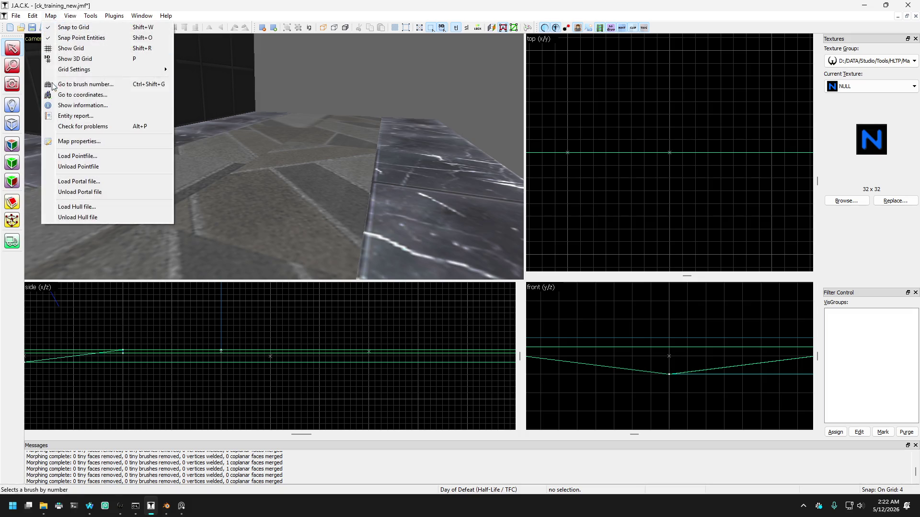
{"action": "left_click", "coordinate": [72, 125]}
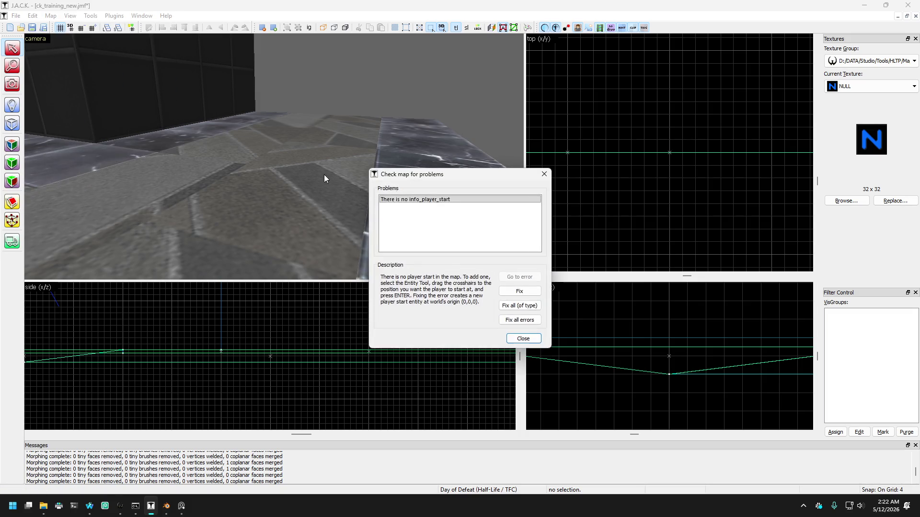
{"action": "left_click", "coordinate": [544, 174]}
{"action": "key", "text": "shift+c"}
{"action": "left_click_drag", "start_coordinate": [307, 158], "coordinate": [273, 156]}
Select the hexagonal crystal and add a horizontal edge across its tip with the Vertex tool.
{"action": "left_click", "coordinate": [15, 51]}
{"action": "left_click", "coordinate": [266, 145]}
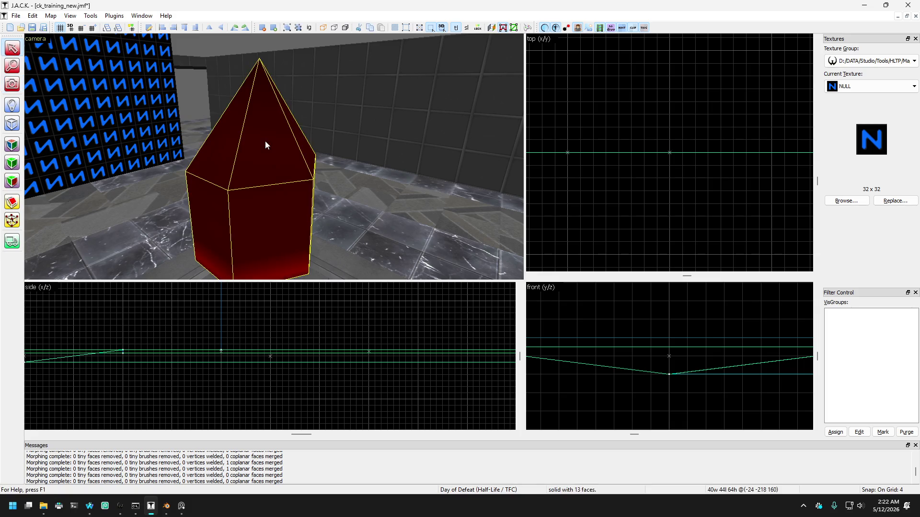
{"action": "left_click", "coordinate": [12, 202]}
{"action": "scroll", "coordinate": [230, 359], "scroll_direction": "down", "scroll_amount": 5}
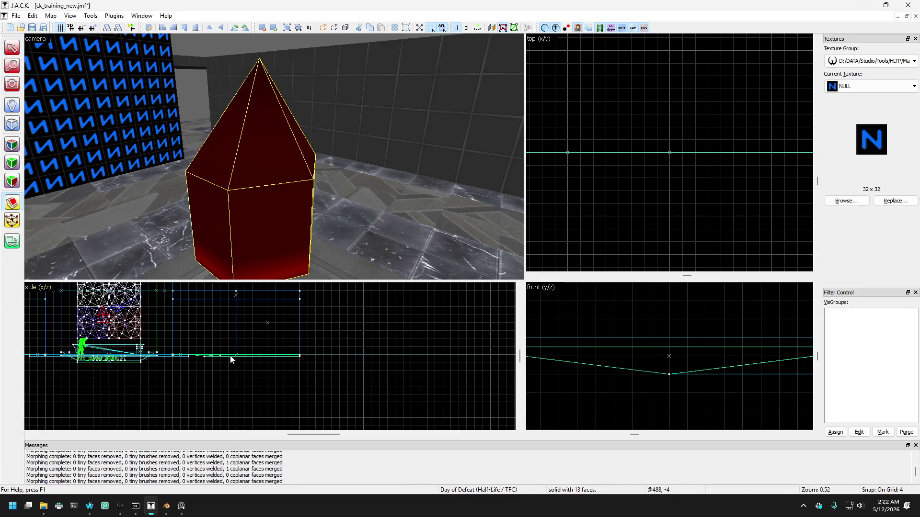
{"action": "scroll", "coordinate": [223, 367], "scroll_direction": "up", "scroll_amount": 15}
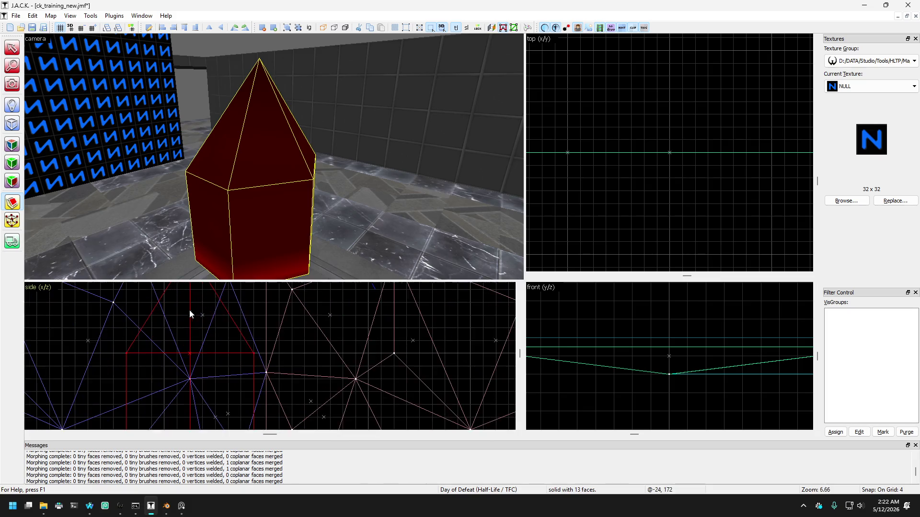
{"action": "scroll", "coordinate": [190, 325], "scroll_direction": "up", "scroll_amount": 3}
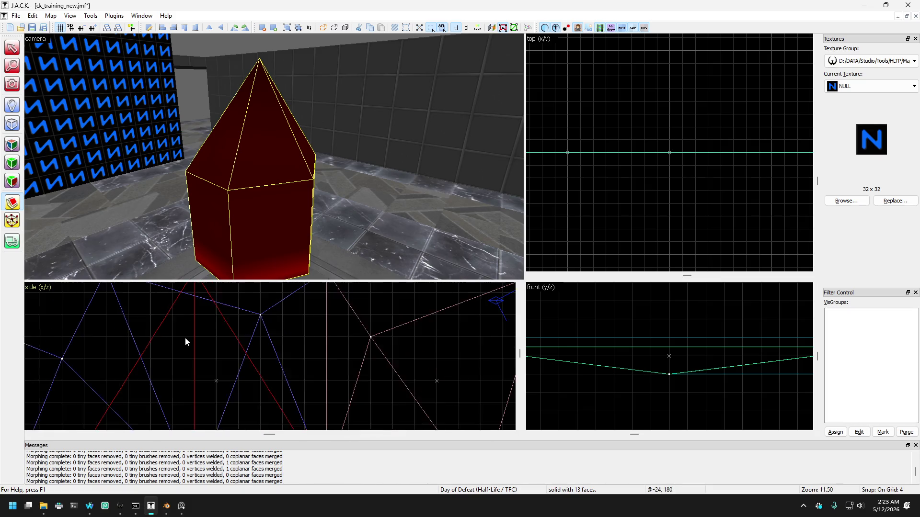
{"action": "scroll", "coordinate": [188, 318], "scroll_direction": "up", "scroll_amount": 2}
{"action": "scroll", "coordinate": [187, 324], "scroll_direction": "down", "scroll_amount": 1}
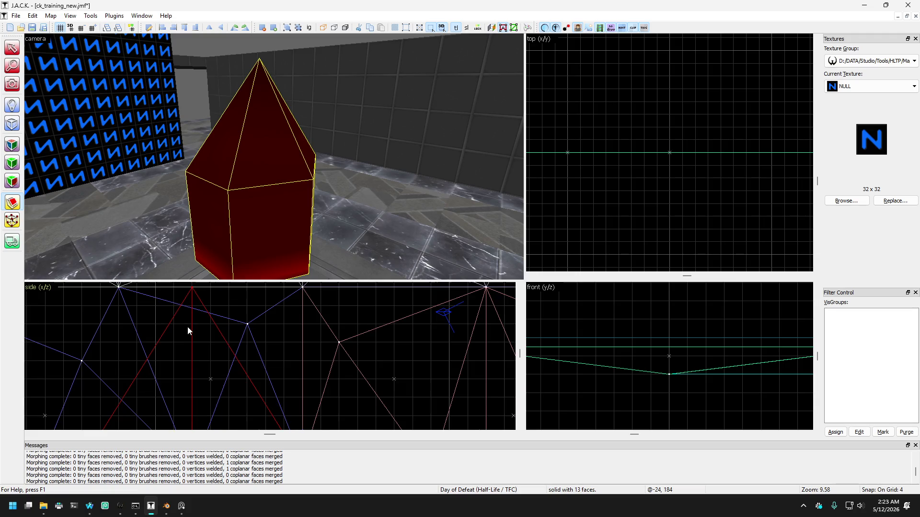
{"action": "scroll", "coordinate": [190, 318], "scroll_direction": "down", "scroll_amount": 1}
{"action": "scroll", "coordinate": [185, 342], "scroll_direction": "up", "scroll_amount": 1}
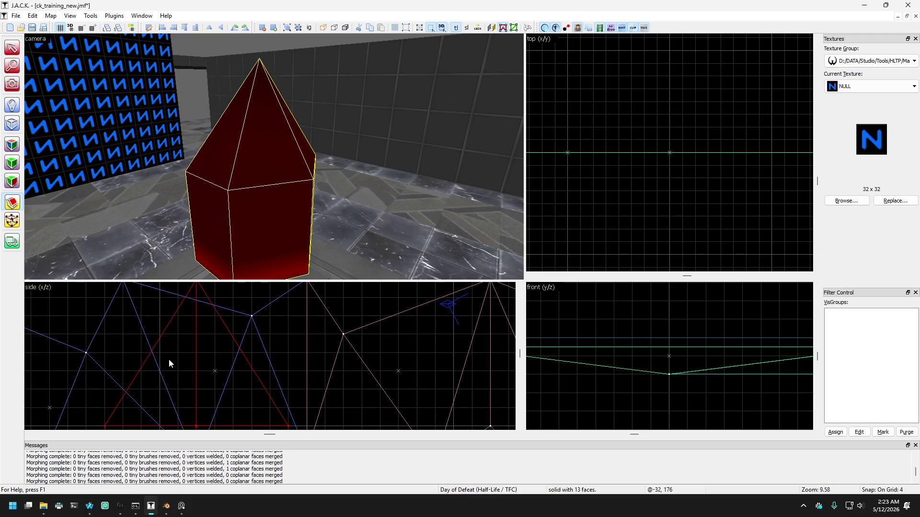
{"action": "left_click", "coordinate": [180, 366]}
{"action": "scroll", "coordinate": [137, 376], "scroll_direction": "up", "scroll_amount": 2}
{"action": "scroll", "coordinate": [190, 362], "scroll_direction": "down", "scroll_amount": 2}
{"action": "scroll", "coordinate": [190, 362], "scroll_direction": "up", "scroll_amount": 1}
Halve the grid, drag the cut edge's vertices level, and split the crystal into two brushes.
{"action": "key", "text": "bracketleft"}
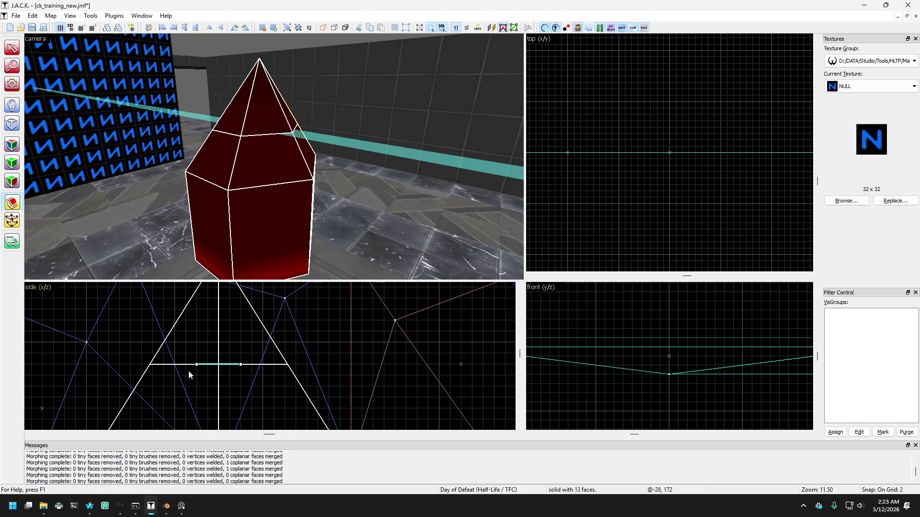
{"action": "mouse_move", "coordinate": [199, 364]}
{"action": "left_mouse_down"}
{"action": "mouse_move", "coordinate": [191, 355]}
{"action": "mouse_move", "coordinate": [175, 375]}
{"action": "mouse_move", "coordinate": [144, 361]}
{"action": "mouse_move", "coordinate": [168, 324]}
{"action": "left_mouse_up"}
{"action": "scroll", "coordinate": [174, 376], "scroll_direction": "up", "scroll_amount": 1}
{"action": "scroll", "coordinate": [165, 370], "scroll_direction": "up", "scroll_amount": 1}
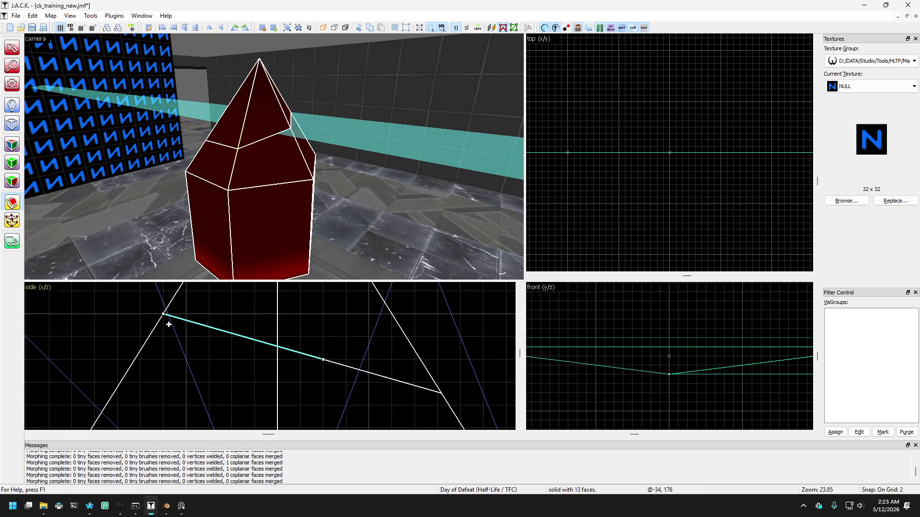
{"action": "left_click_drag", "start_coordinate": [324, 359], "coordinate": [315, 316]}
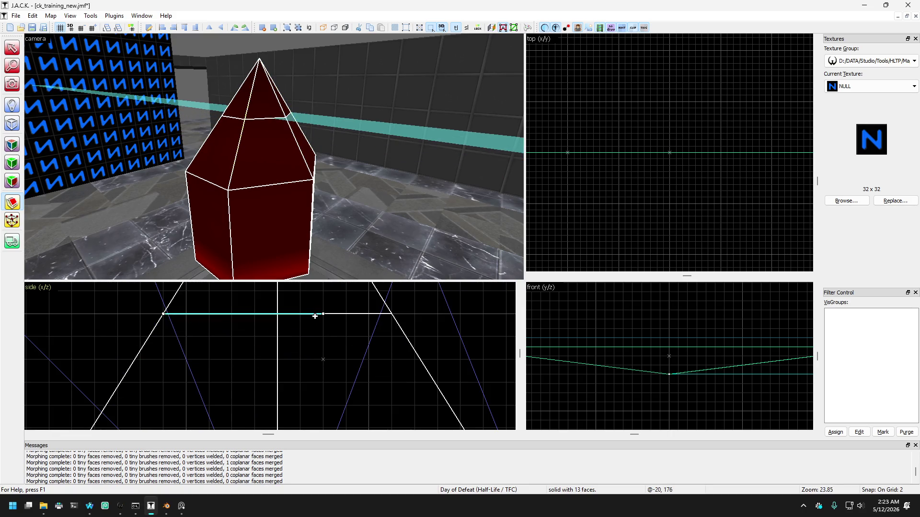
{"action": "scroll", "coordinate": [383, 321], "scroll_direction": "down", "scroll_amount": 3}
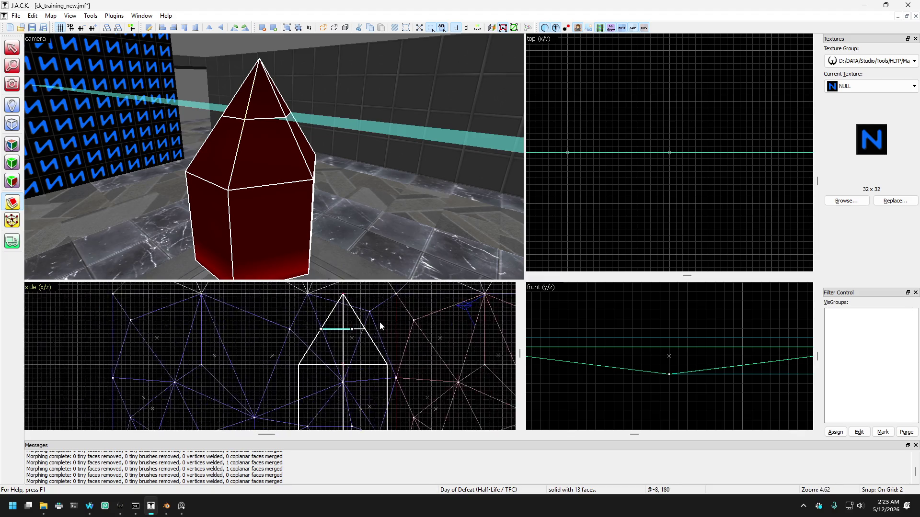
{"action": "key", "text": "shift+v"}
{"action": "left_click", "coordinate": [12, 48]}
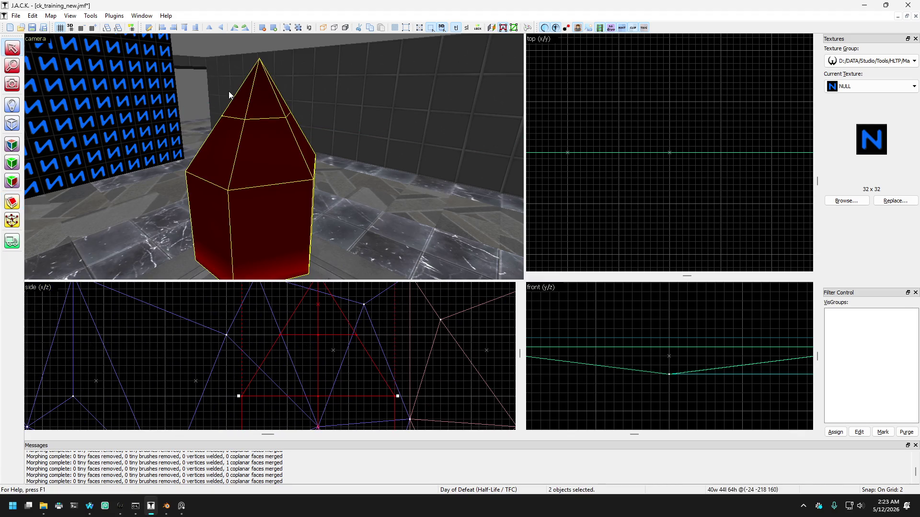
Delete the crystal's top pyramid piece to blunt its tip.
{"action": "left_click", "coordinate": [248, 107]}
{"action": "key", "text": "Delete"}
{"action": "key", "text": "z"}
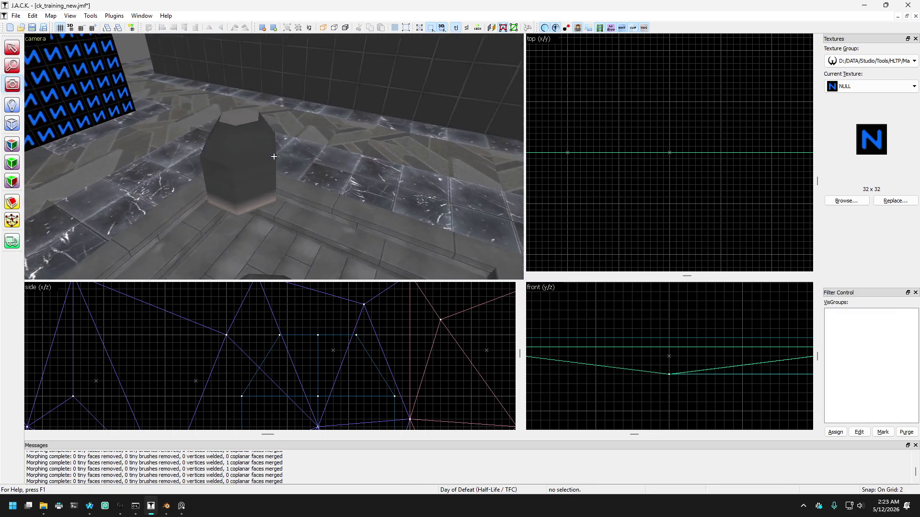
{"action": "key", "text": "s"}
{"action": "key", "text": "w"}
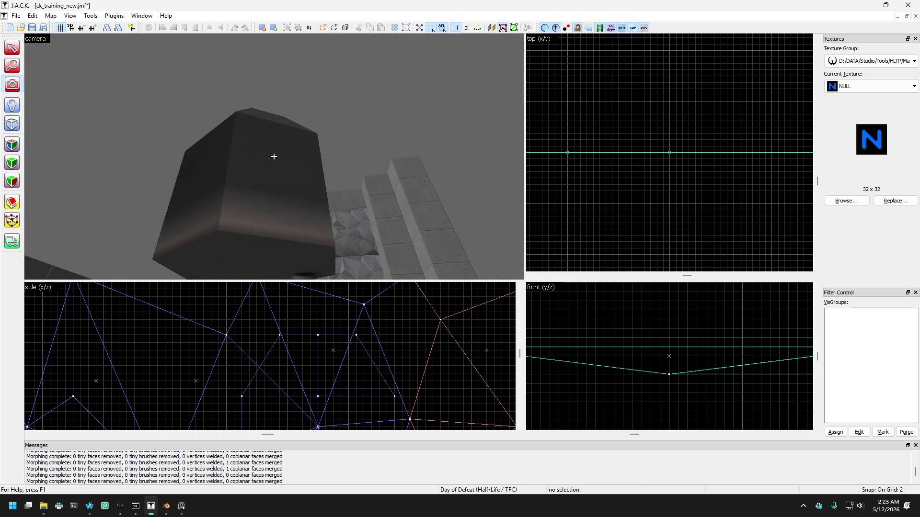
{"action": "key", "text": "w"}
{"action": "key", "text": "z"}
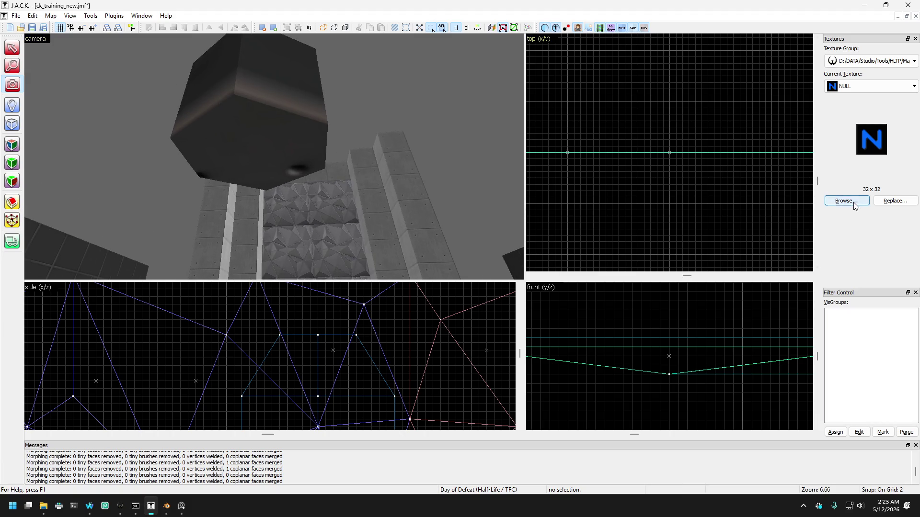
Search the texture browser for 't' across all loaded texture sets, leaving NULL current.
{"action": "left_click", "coordinate": [847, 201]}
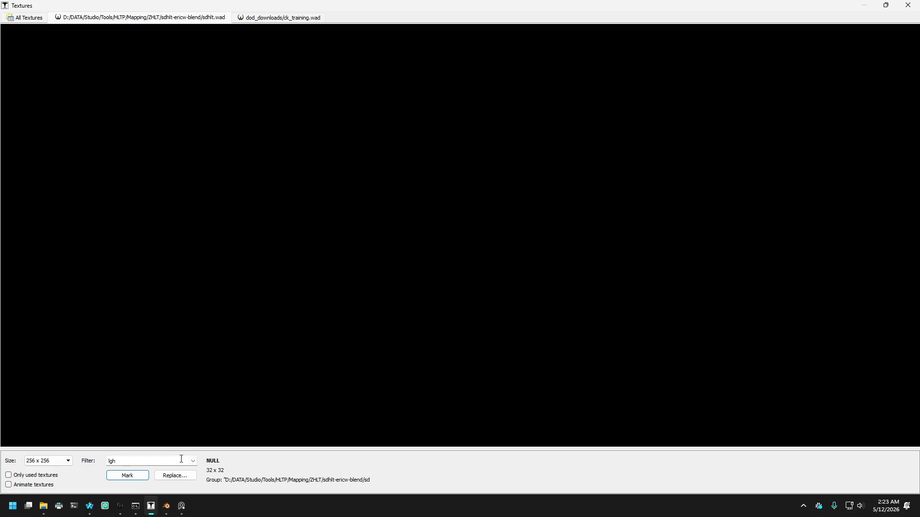
{"action": "type", "text": "lt"}
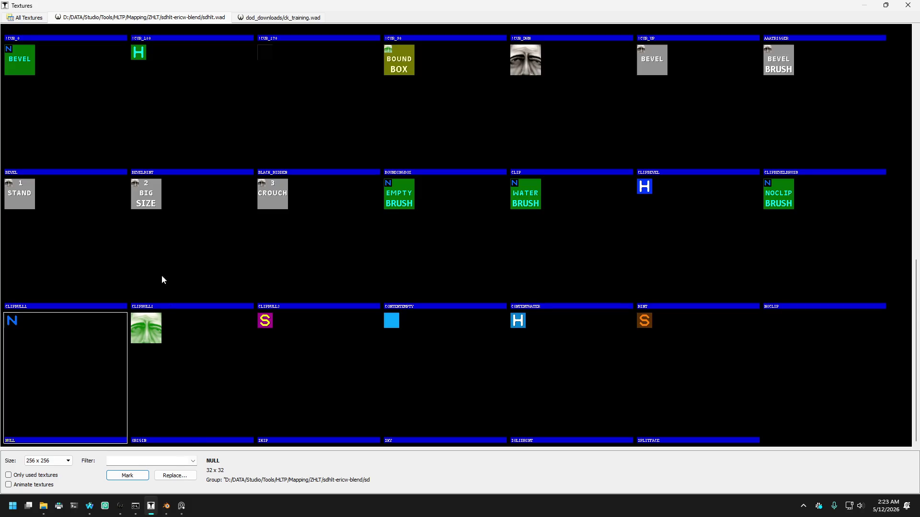
{"action": "left_click", "coordinate": [24, 20]}
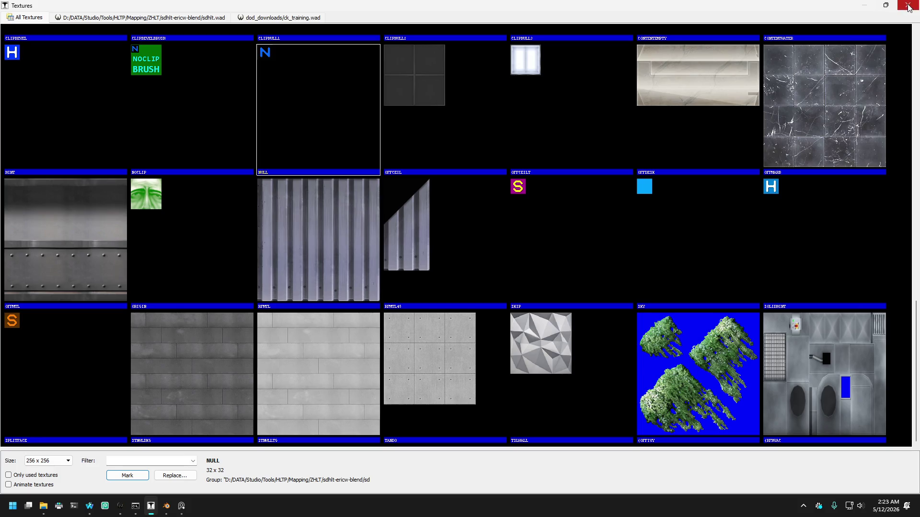
{"action": "left_click", "coordinate": [908, 5]}
Fly the camera into the tiled room up to the pillar and enter Texture Application mode.
{"action": "key", "text": "z"}
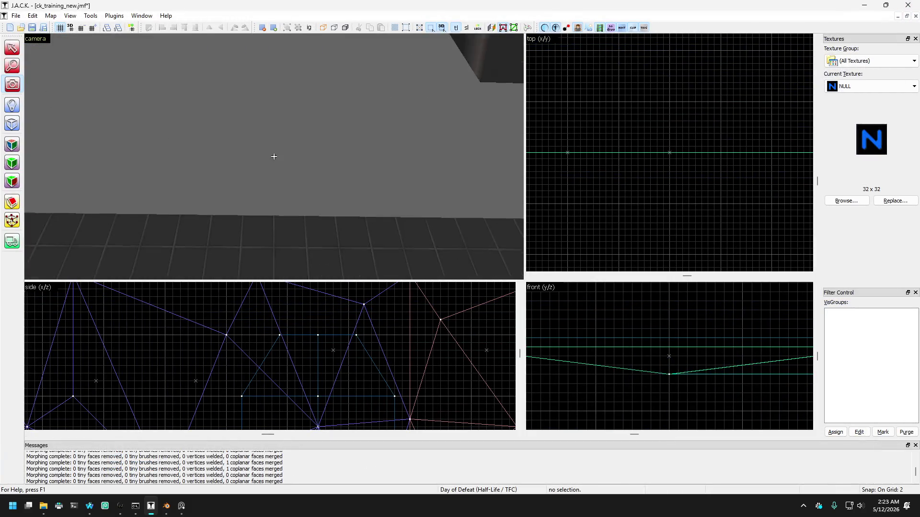
{"action": "key", "text": "w"}
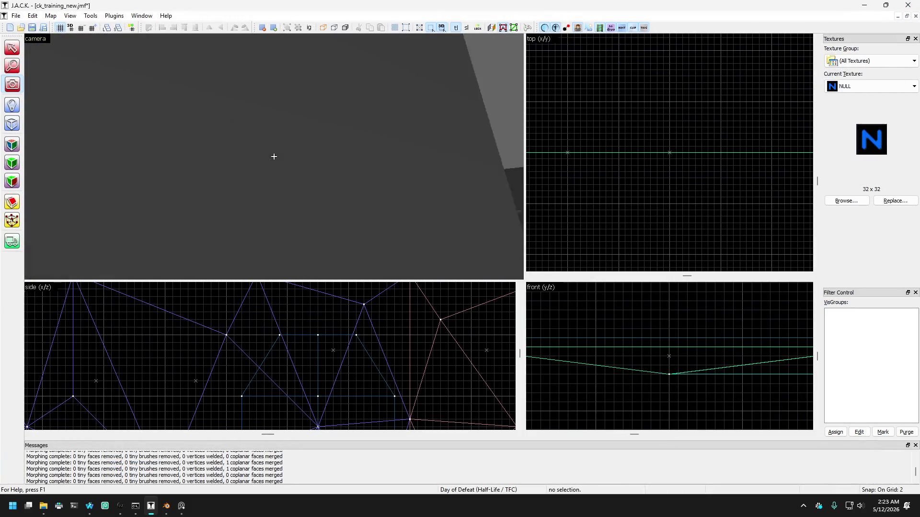
{"action": "key", "text": "w"}
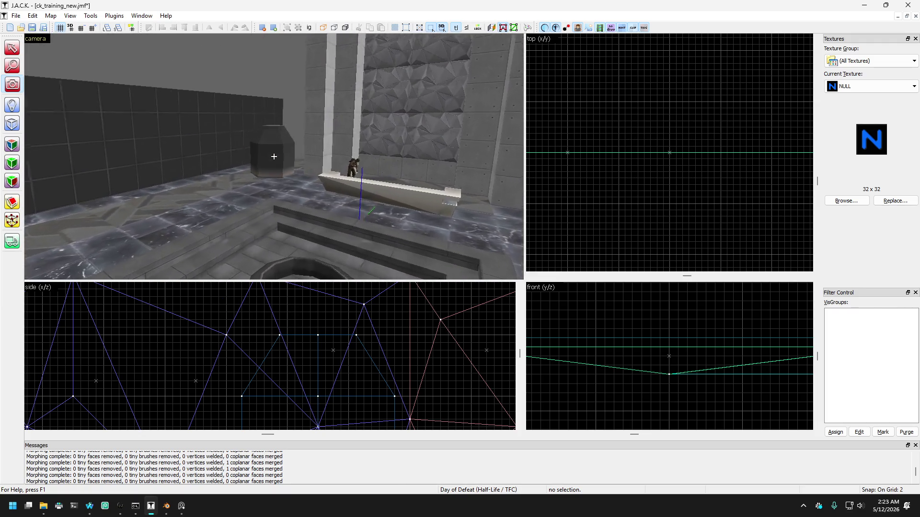
{"action": "key", "text": "z"}
{"action": "key", "text": "shift+a"}
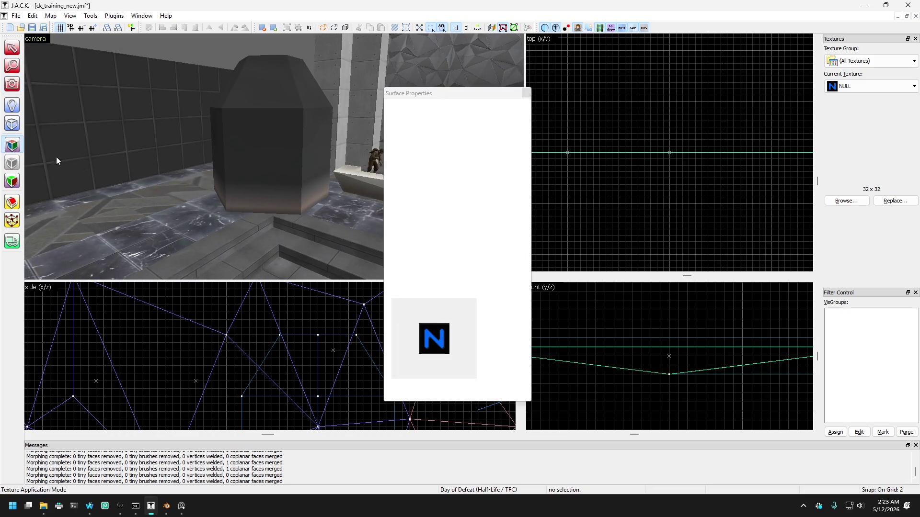
Pick a pillar face and try OFFMTL at scale 2/-2, shifted down.
{"action": "left_click", "coordinate": [259, 187]}
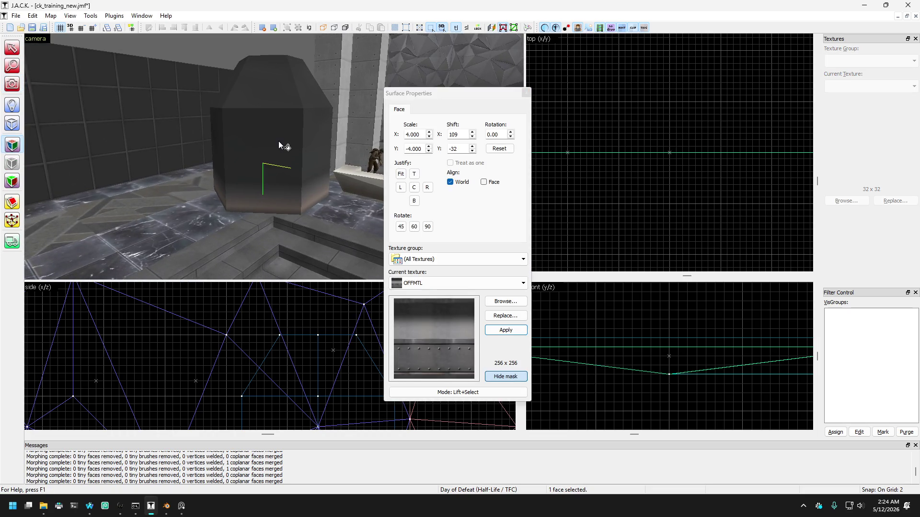
{"action": "left_click", "coordinate": [285, 127], "text": "shift"}
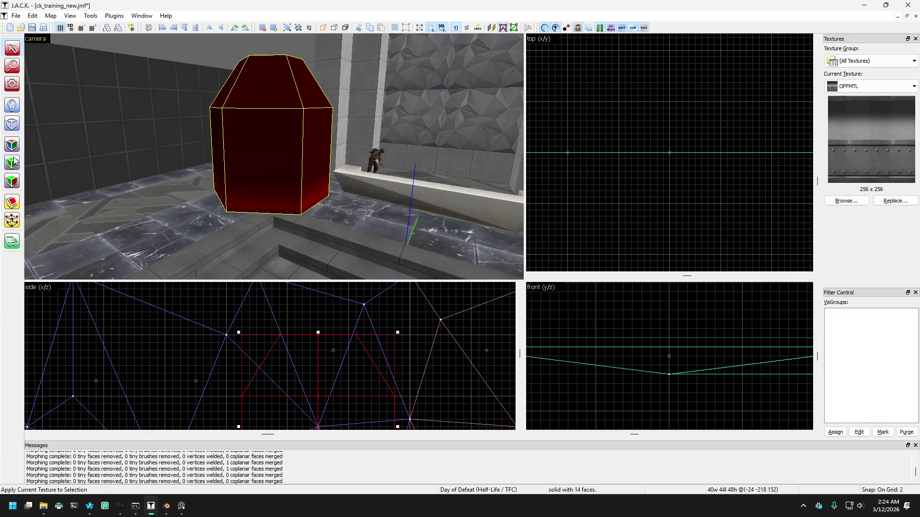
{"action": "left_click", "coordinate": [278, 177]}
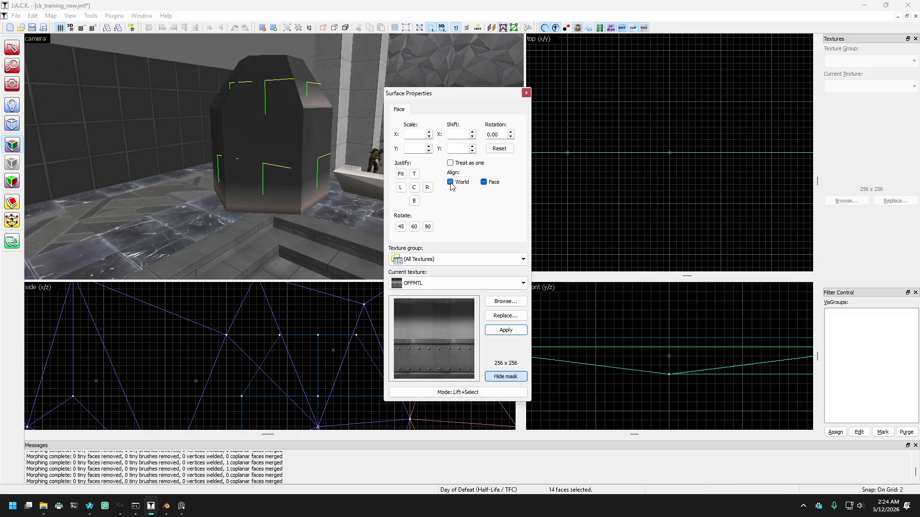
{"action": "mouse_move", "coordinate": [424, 148]}
{"action": "left_mouse_down"}
{"action": "mouse_move", "coordinate": [403, 148]}
{"action": "mouse_move", "coordinate": [404, 134]}
{"action": "left_mouse_up"}
{"action": "key", "text": "Return"}
{"action": "type", "text": "2"}
{"action": "key", "text": "Return"}
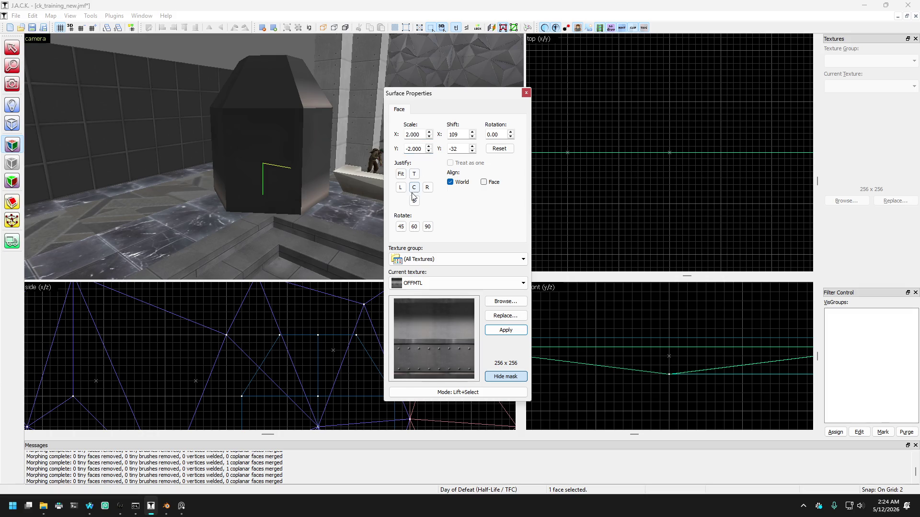
{"action": "left_click", "coordinate": [415, 175]}
{"action": "left_click", "coordinate": [265, 107]}
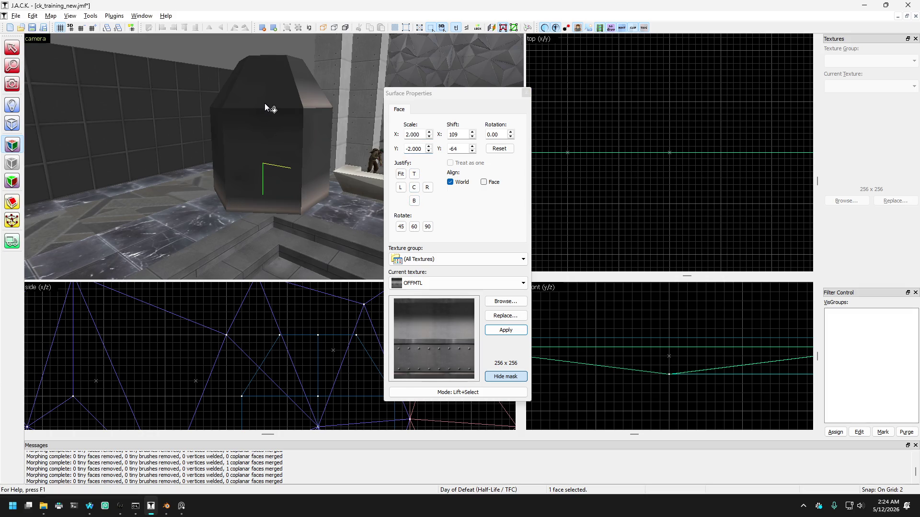
Set the texture scale to 1 and justify it to the top of the face.
{"action": "double_click", "coordinate": [406, 134]}
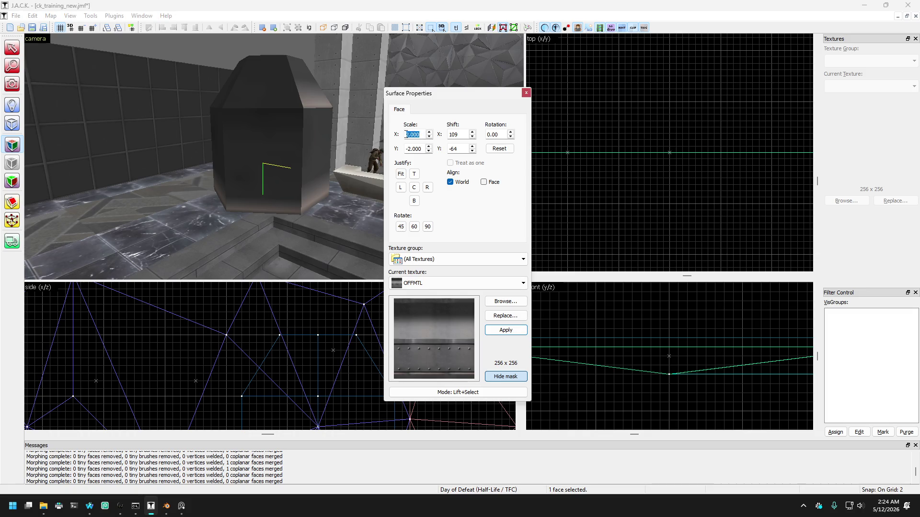
{"action": "type", "text": "1"}
{"action": "left_click", "coordinate": [423, 134]}
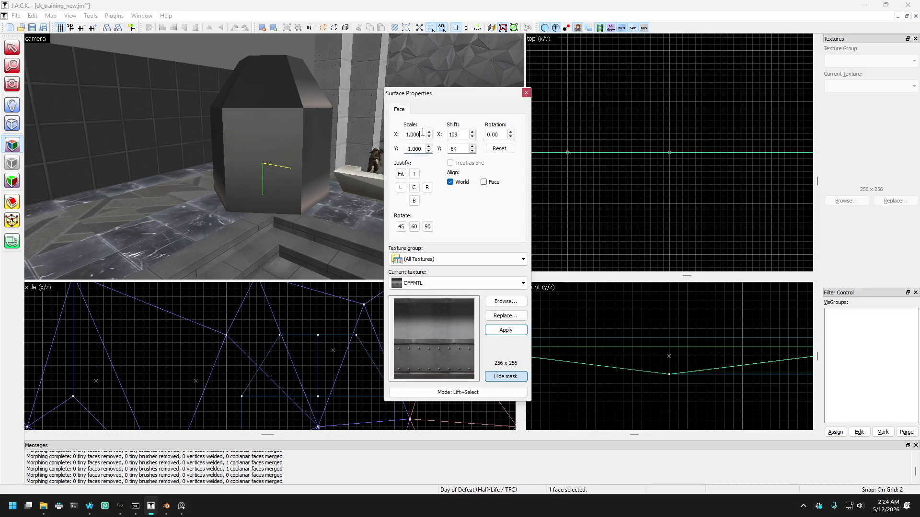
{"action": "left_click", "coordinate": [415, 174]}
{"action": "left_click", "coordinate": [260, 151]}
Apply the same OFFMTL scale and alignment to the neighbouring pillar face.
{"action": "mouse_move", "coordinate": [275, 97]}
{"action": "left_mouse_down"}
{"action": "mouse_move", "coordinate": [284, 143]}
{"action": "mouse_move", "coordinate": [253, 151]}
{"action": "left_mouse_up"}
{"action": "right_click", "coordinate": [277, 153]}
{"action": "mouse_move", "coordinate": [267, 92]}
{"action": "left_mouse_down"}
{"action": "mouse_move", "coordinate": [272, 85]}
{"action": "mouse_move", "coordinate": [273, 96]}
{"action": "mouse_move", "coordinate": [328, 90]}
{"action": "mouse_move", "coordinate": [294, 134]}
{"action": "left_mouse_up"}
{"action": "key", "text": "Down"}
{"action": "key", "text": "Up"}
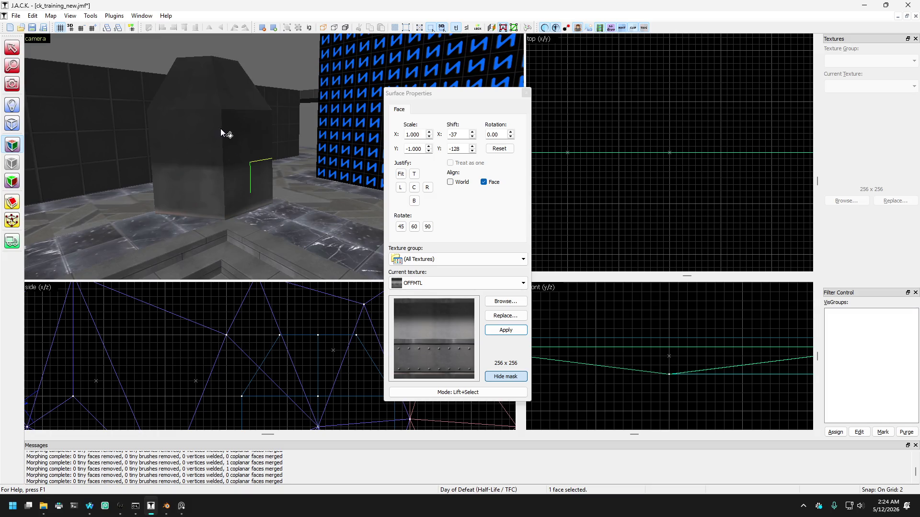
Select the dark block's top face and look through the full texture browser.
{"action": "key", "text": "Left"}
{"action": "key", "text": "Right"}
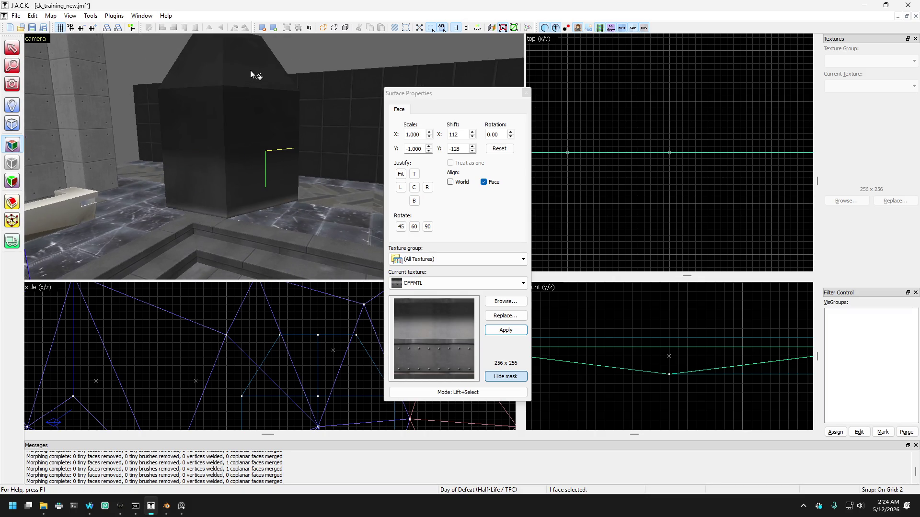
{"action": "key", "text": "Left"}
{"action": "key", "text": "Up"}
{"action": "key", "text": "Right"}
{"action": "key", "text": "Down"}
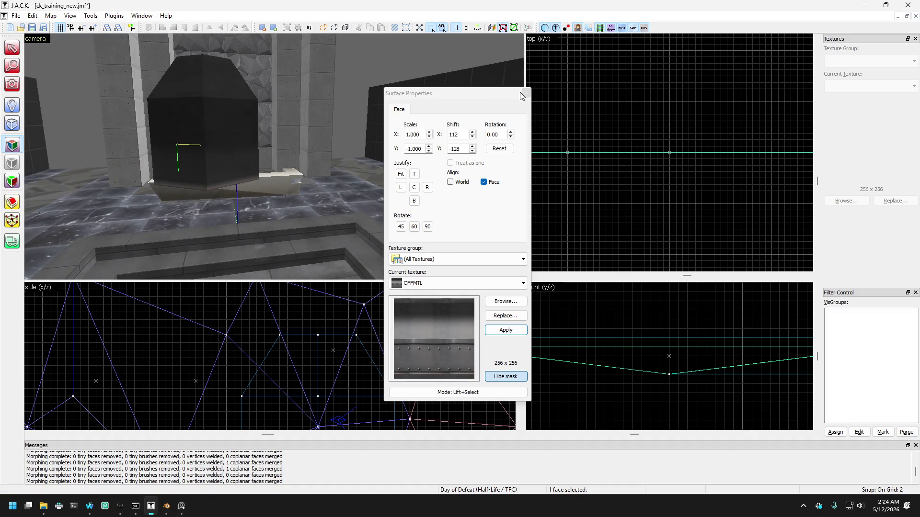
{"action": "left_click", "coordinate": [12, 83]}
{"action": "left_click_drag", "start_coordinate": [191, 158], "coordinate": [274, 156]}
{"action": "left_click", "coordinate": [12, 144]}
{"action": "left_click", "coordinate": [216, 178]}
{"action": "left_click", "coordinate": [225, 152]}
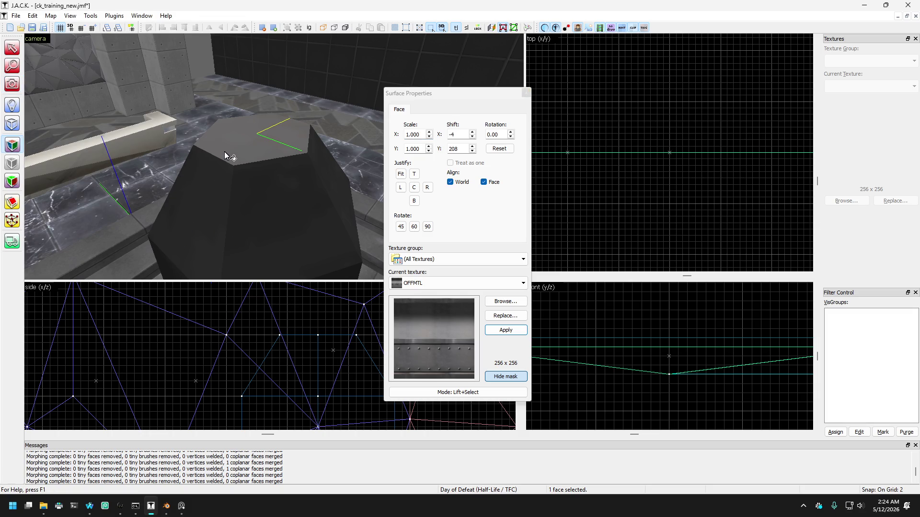
{"action": "left_click", "coordinate": [504, 302]}
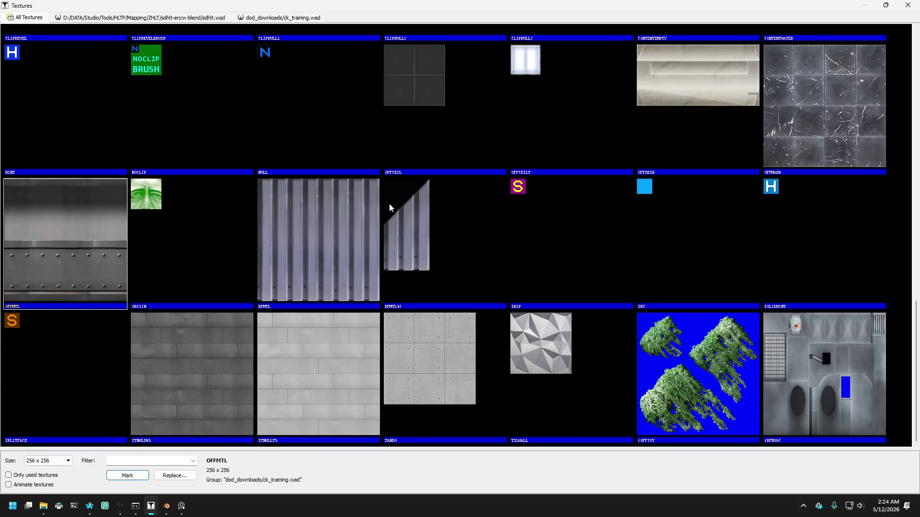
{"action": "left_click", "coordinate": [901, 8]}
Center and top-justify the OFFMTL texture on the block's top face.
{"action": "left_click", "coordinate": [211, 144]}
{"action": "left_click", "coordinate": [415, 188]}
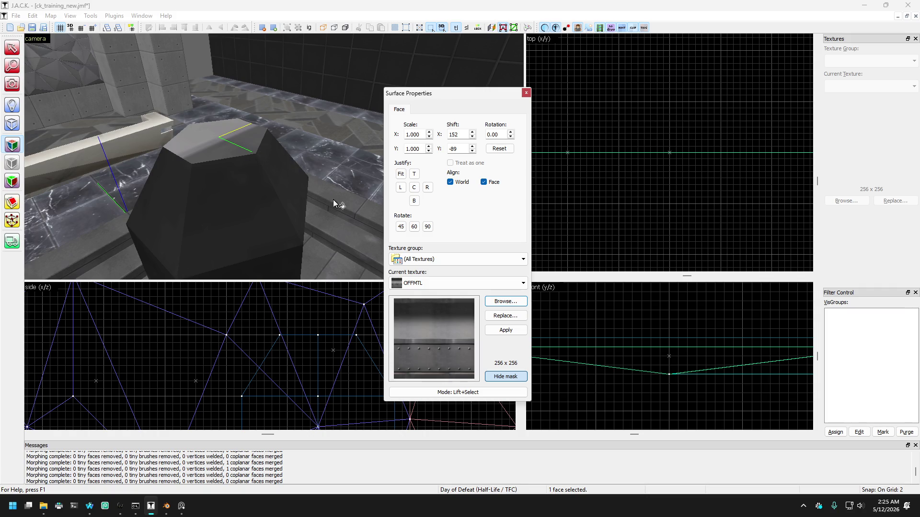
{"action": "left_click", "coordinate": [415, 176]}
{"action": "left_click", "coordinate": [294, 95]}
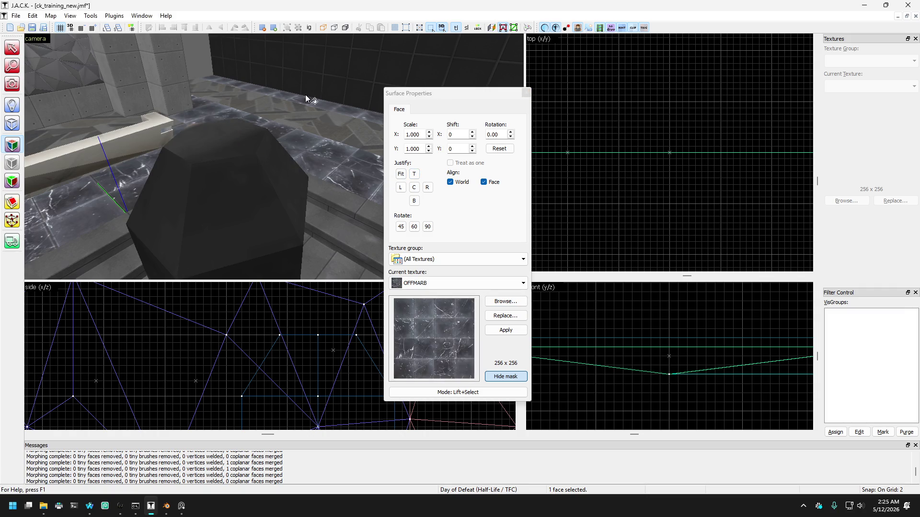
{"action": "left_click", "coordinate": [527, 94]}
Adjust the vertical shift on another top face of the block, then close texture properties.
{"action": "left_click", "coordinate": [12, 84]}
{"action": "left_click_drag", "start_coordinate": [273, 156], "coordinate": [268, 153]}
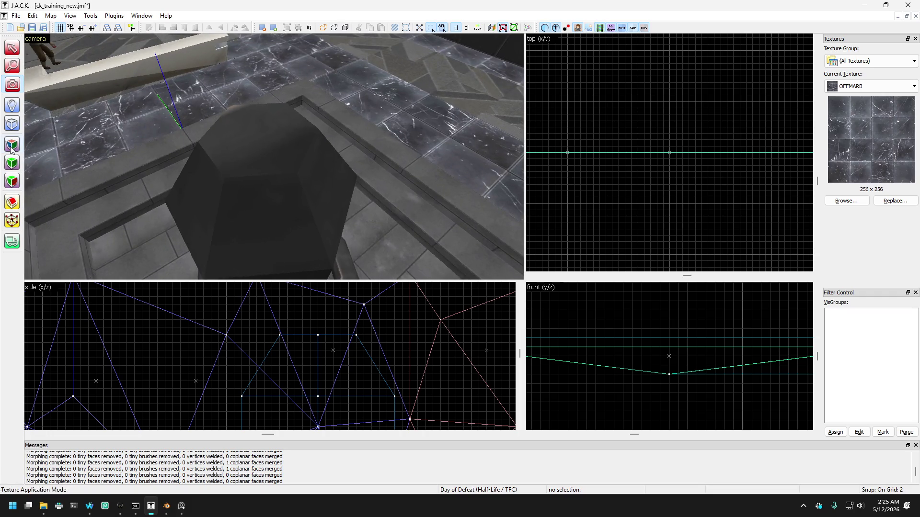
{"action": "left_click", "coordinate": [12, 146]}
{"action": "left_click", "coordinate": [275, 145]}
{"action": "double_click", "coordinate": [461, 148]}
{"action": "scroll", "coordinate": [460, 147], "scroll_direction": "up", "scroll_amount": 8}
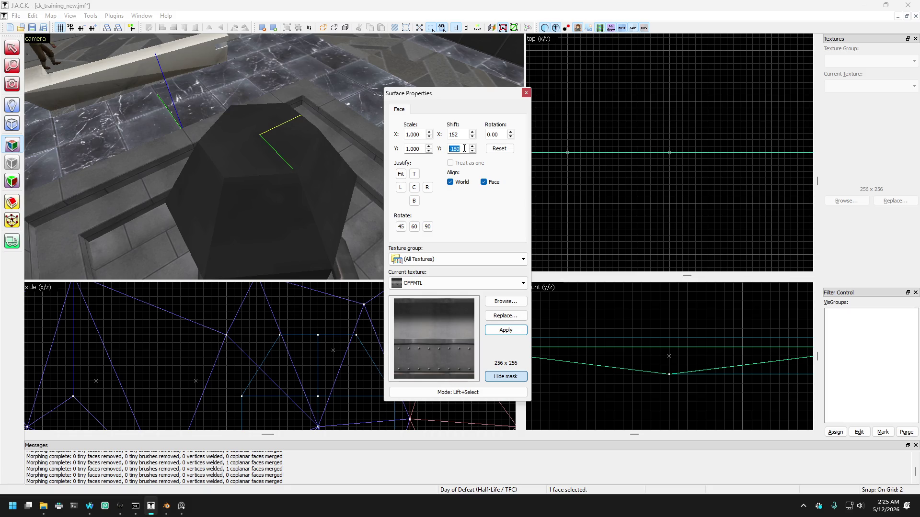
{"action": "left_click", "coordinate": [525, 93]}
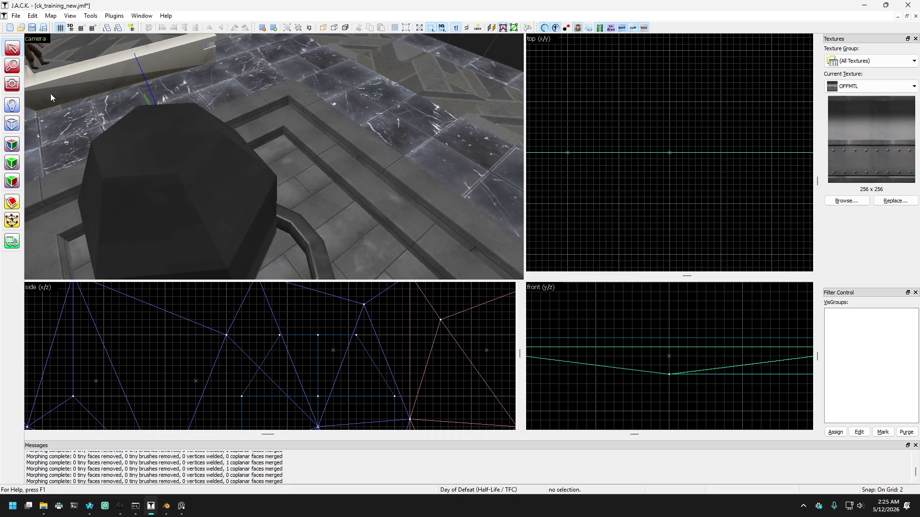
{"action": "left_click", "coordinate": [12, 84]}
{"action": "left_click_drag", "start_coordinate": [271, 154], "coordinate": [236, 148]}
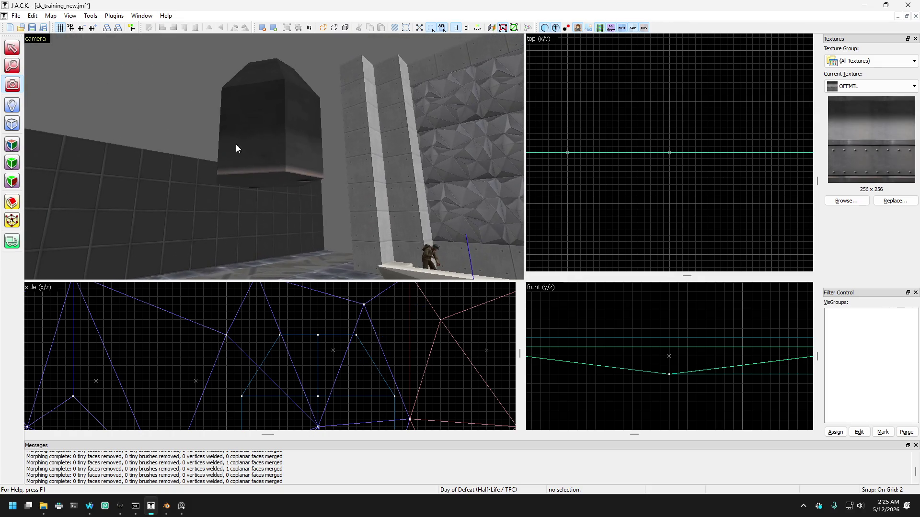
Box-select the dark block's middle vertex row in the side view and drag it down.
{"action": "left_click", "coordinate": [7, 48]}
{"action": "left_click", "coordinate": [276, 105]}
{"action": "left_click", "coordinate": [12, 220]}
{"action": "scroll", "coordinate": [240, 297], "scroll_direction": "down", "scroll_amount": 2}
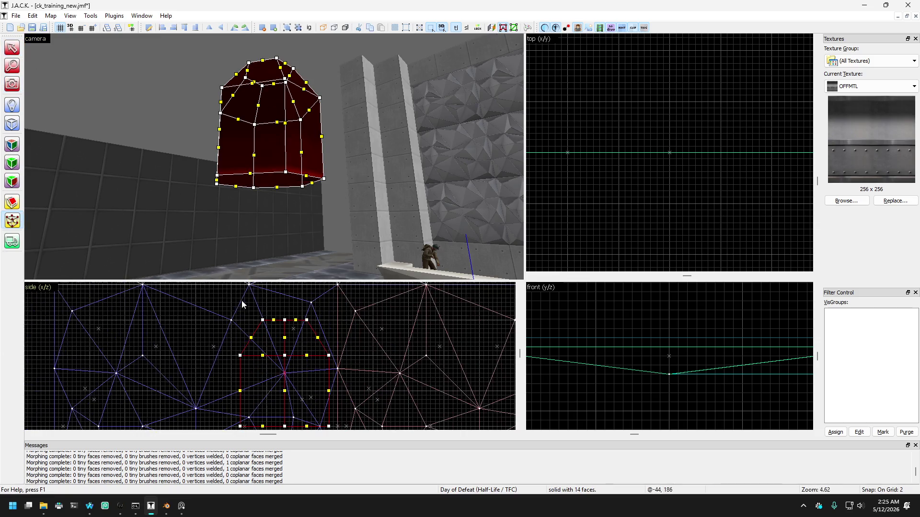
{"action": "left_click_drag", "start_coordinate": [228, 344], "coordinate": [400, 389]}
{"action": "scroll", "coordinate": [381, 346], "scroll_direction": "up", "scroll_amount": 1}
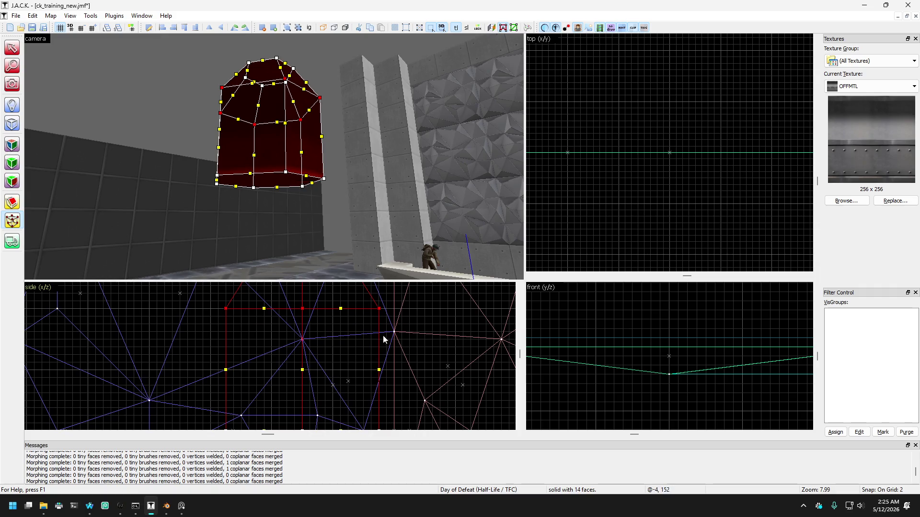
{"action": "left_click_drag", "start_coordinate": [380, 308], "coordinate": [381, 370]}
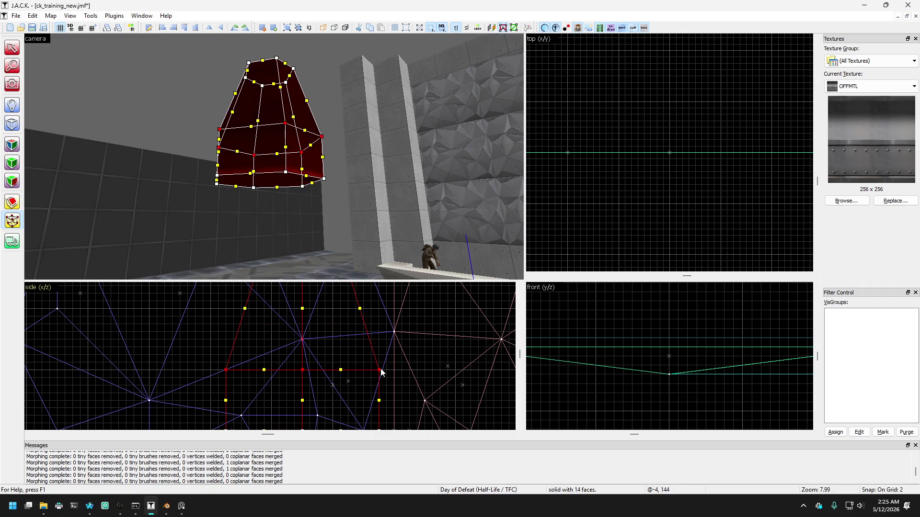
{"action": "left_click", "coordinate": [15, 51]}
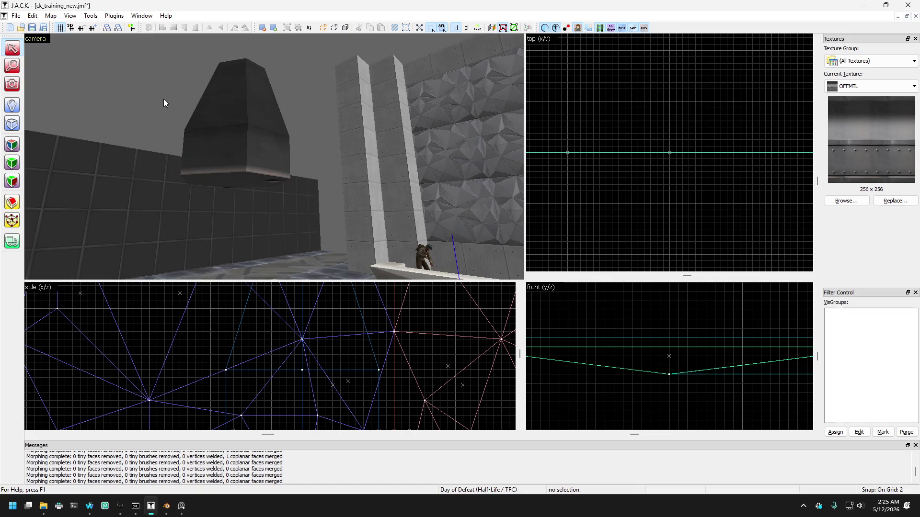
Fly the camera around to view the reshaped block against the blue wall.
{"action": "key", "text": "shift+c"}
{"action": "left_click_drag", "start_coordinate": [133, 113], "coordinate": [273, 156]}
{"action": "key", "text": "s"}
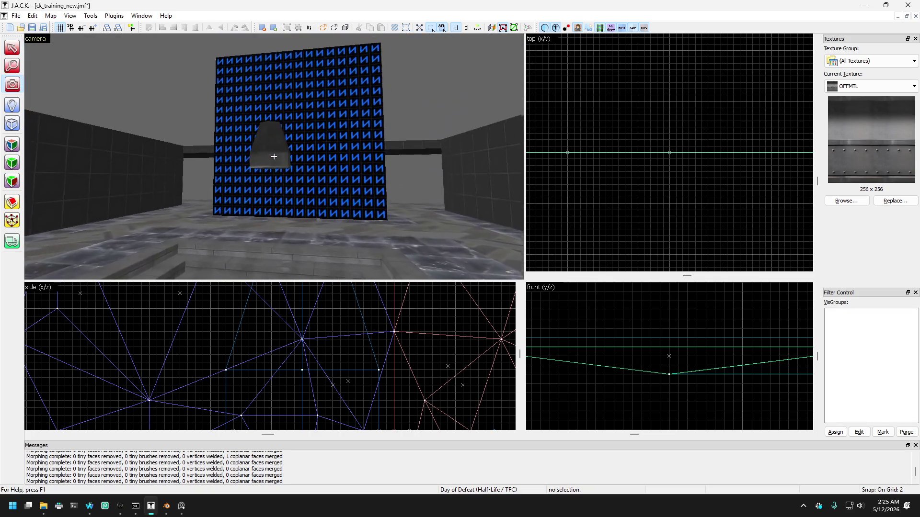
{"action": "key", "text": "w"}
{"action": "key", "text": "Left"}
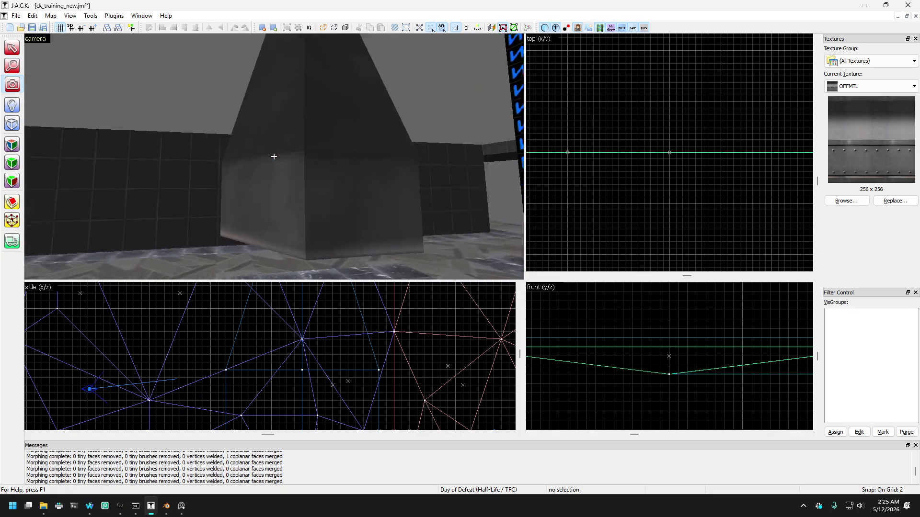
{"action": "key", "text": "w"}
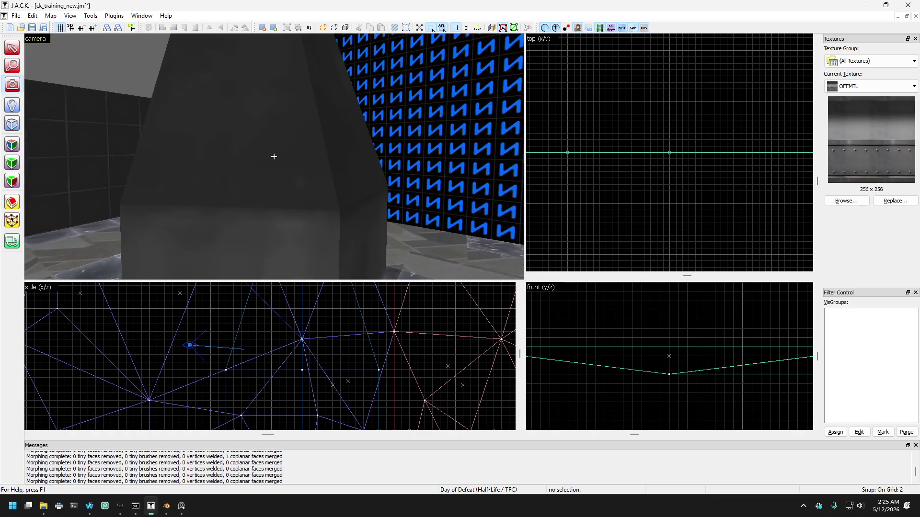
{"action": "key", "text": "s"}
{"action": "key", "text": "Right"}
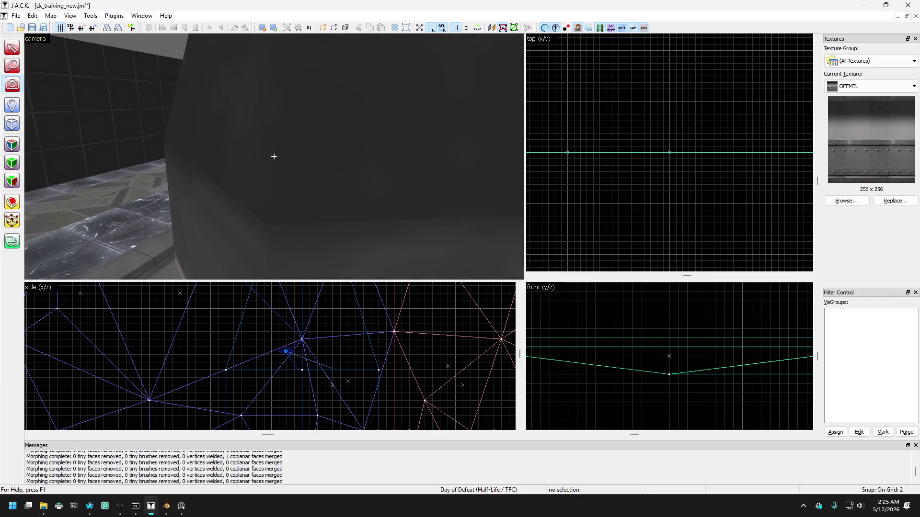
Pick a face on the grey block and shift its texture sideways.
{"action": "key", "text": "w"}
{"action": "key", "text": "z"}
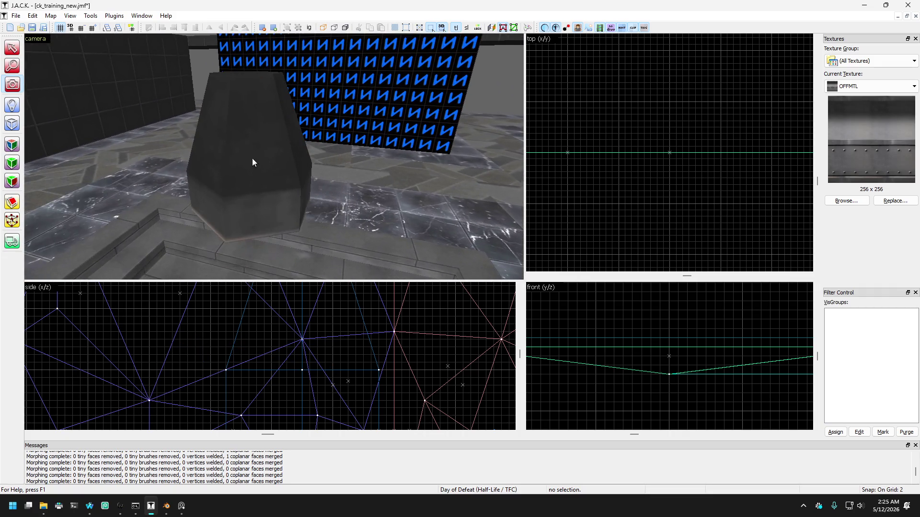
{"action": "left_click", "coordinate": [12, 144]}
{"action": "left_click", "coordinate": [258, 184]}
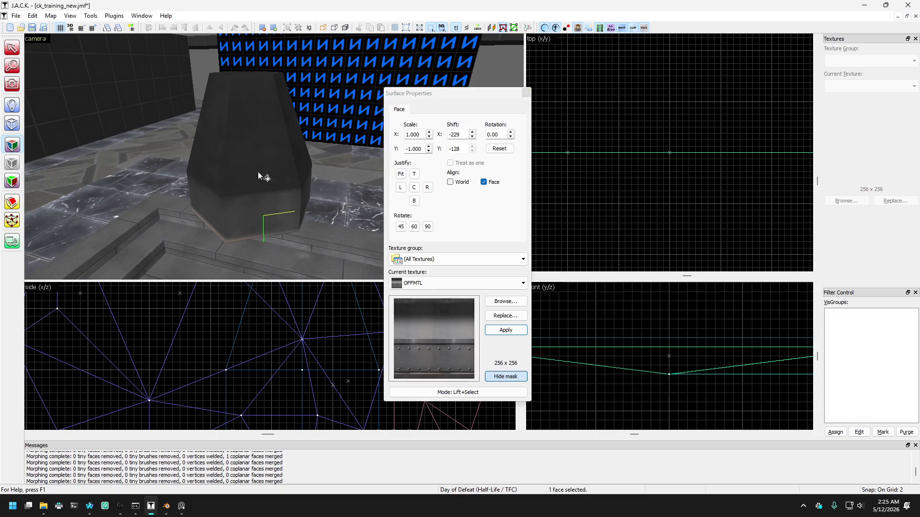
{"action": "key", "text": "w"}
{"action": "key", "text": "d"}
{"action": "left_click_drag", "start_coordinate": [232, 198], "coordinate": [208, 205]}
Inspect the texture alignment on other pillar base faces, then close the texture settings.
{"action": "key", "text": "a"}
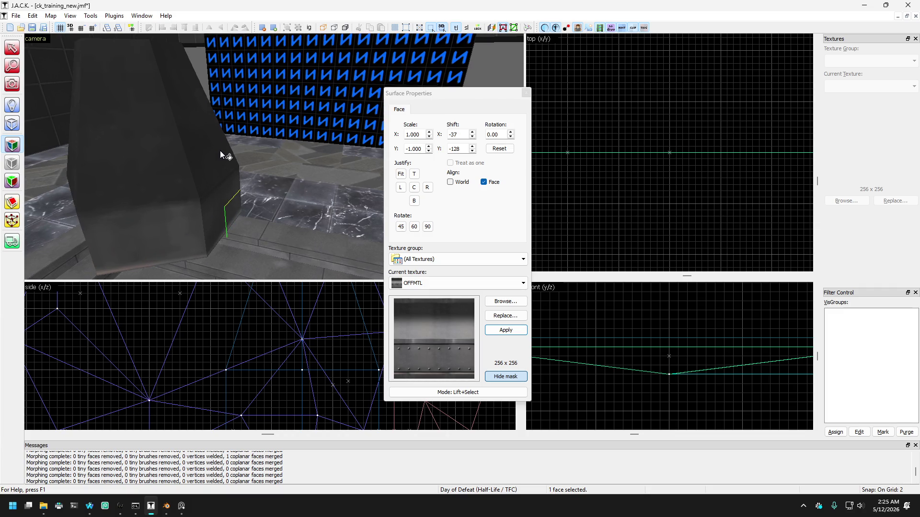
{"action": "key", "text": "d"}
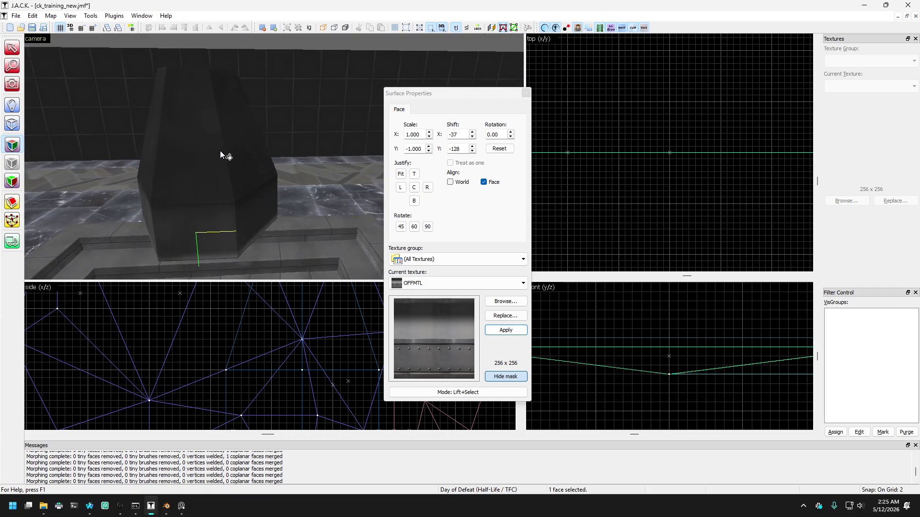
{"action": "left_click_drag", "start_coordinate": [205, 202], "coordinate": [194, 177]}
{"action": "key", "text": "a"}
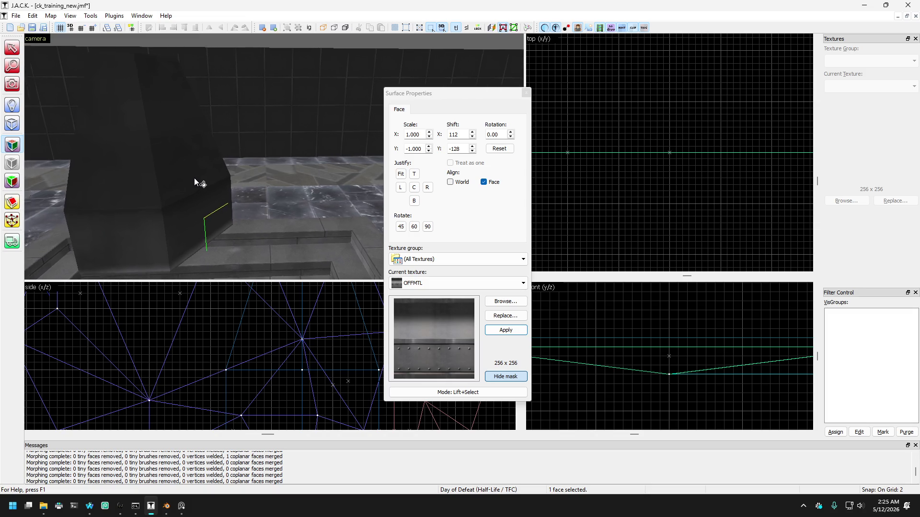
{"action": "key", "text": "d"}
{"action": "left_click", "coordinate": [178, 229]}
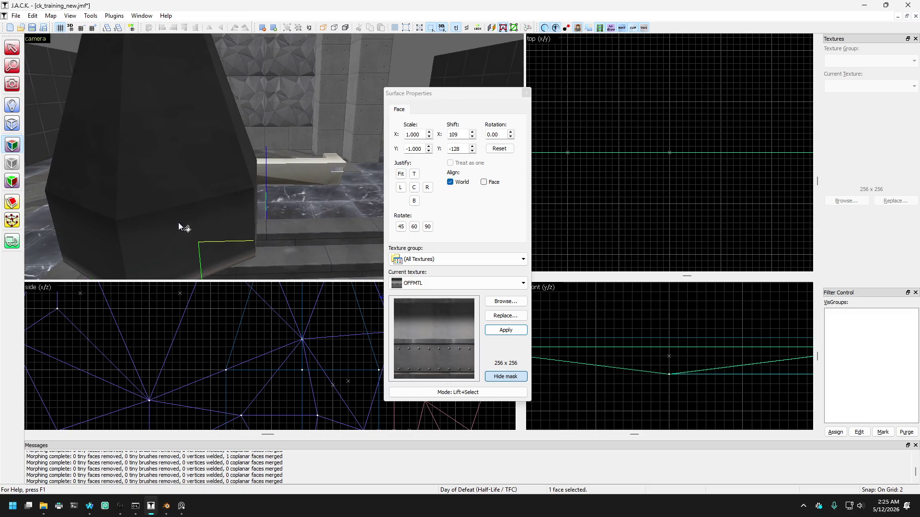
{"action": "key", "text": "w"}
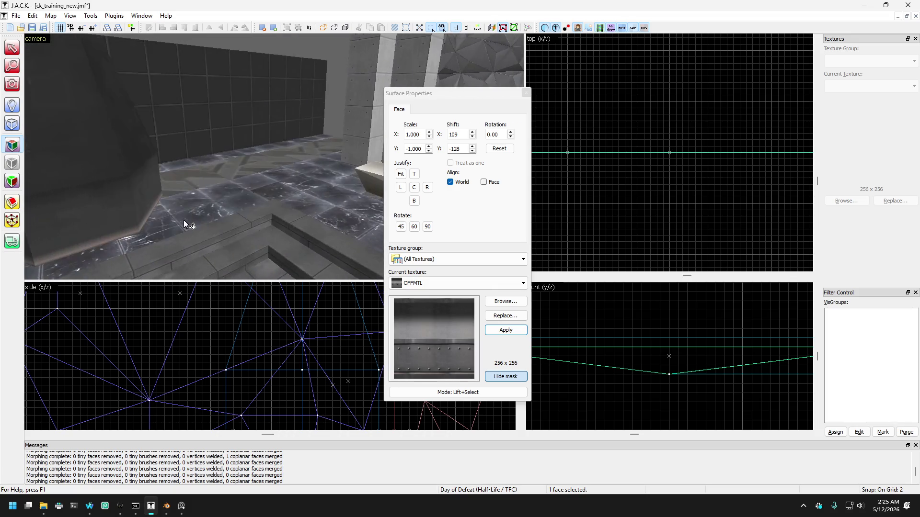
{"action": "key", "text": "a"}
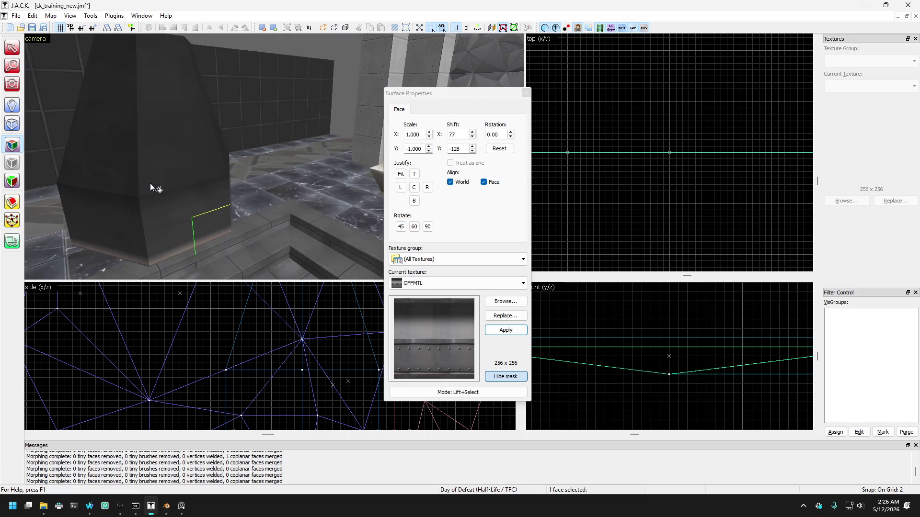
{"action": "left_click", "coordinate": [156, 199]}
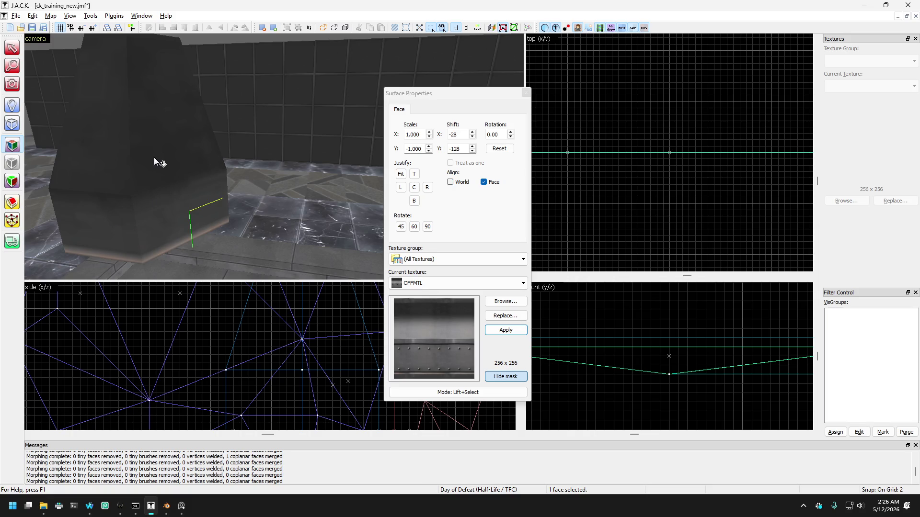
{"action": "key", "text": "d"}
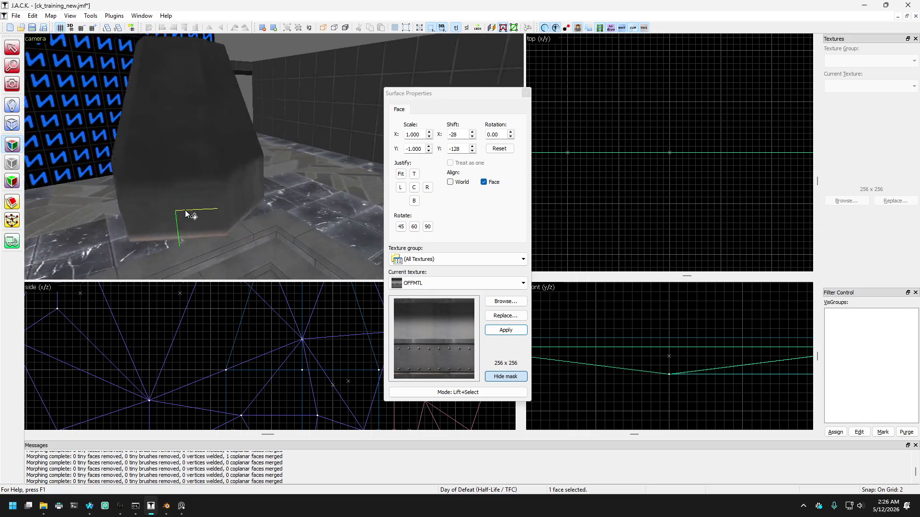
{"action": "key", "text": "w"}
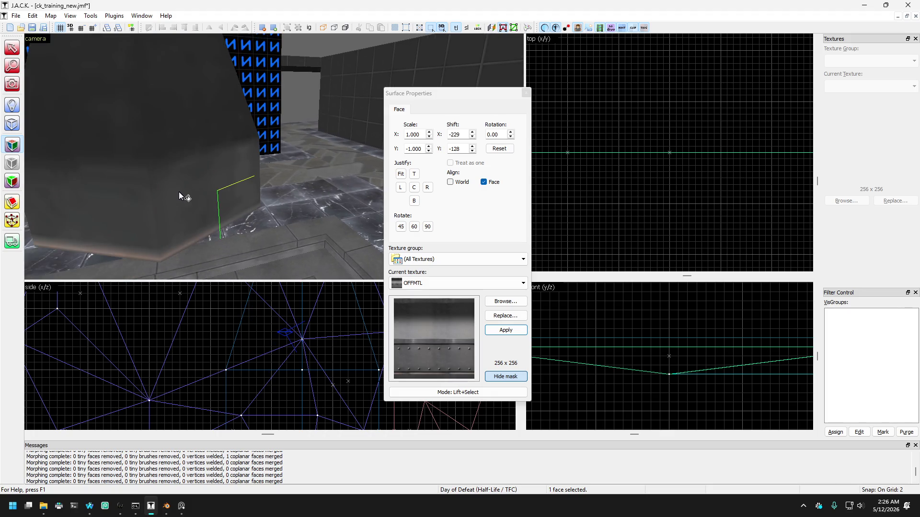
{"action": "left_click", "coordinate": [523, 93]}
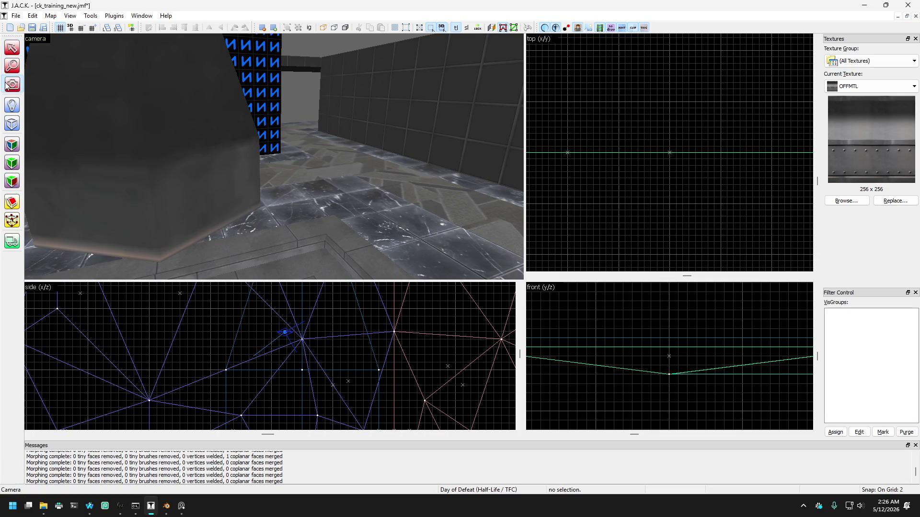
Drag the crystal brush's middle vertex row down onto its base row.
{"action": "left_click", "coordinate": [12, 84]}
{"action": "mouse_move", "coordinate": [268, 158]}
{"action": "left_mouse_down"}
{"action": "mouse_move", "coordinate": [273, 151]}
{"action": "mouse_move", "coordinate": [258, 139]}
{"action": "mouse_move", "coordinate": [273, 156]}
{"action": "left_mouse_up"}
{"action": "left_click", "coordinate": [12, 47]}
{"action": "left_click", "coordinate": [209, 145]}
{"action": "left_click", "coordinate": [11, 228]}
{"action": "scroll", "coordinate": [192, 316], "scroll_direction": "down", "scroll_amount": 3}
{"action": "scroll", "coordinate": [237, 331], "scroll_direction": "up", "scroll_amount": 2}
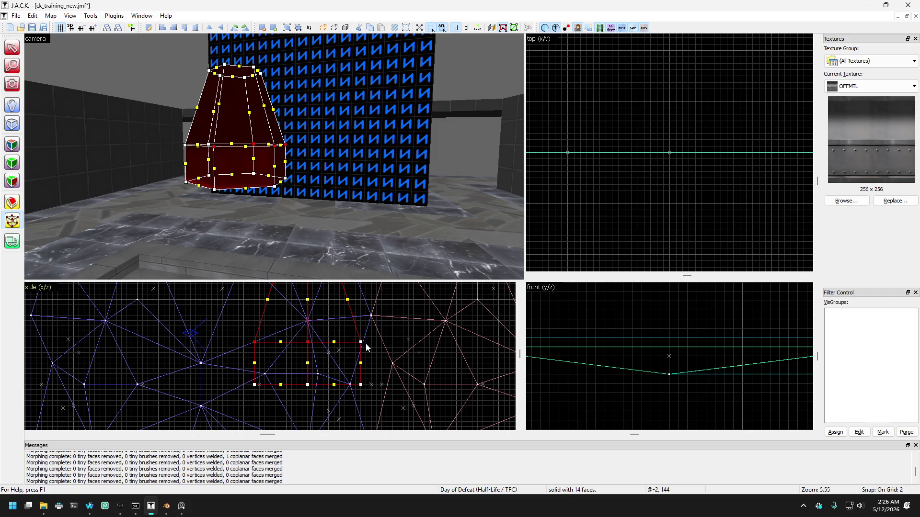
{"action": "left_click_drag", "start_coordinate": [371, 355], "coordinate": [234, 334]}
{"action": "left_click_drag", "start_coordinate": [305, 343], "coordinate": [308, 382]}
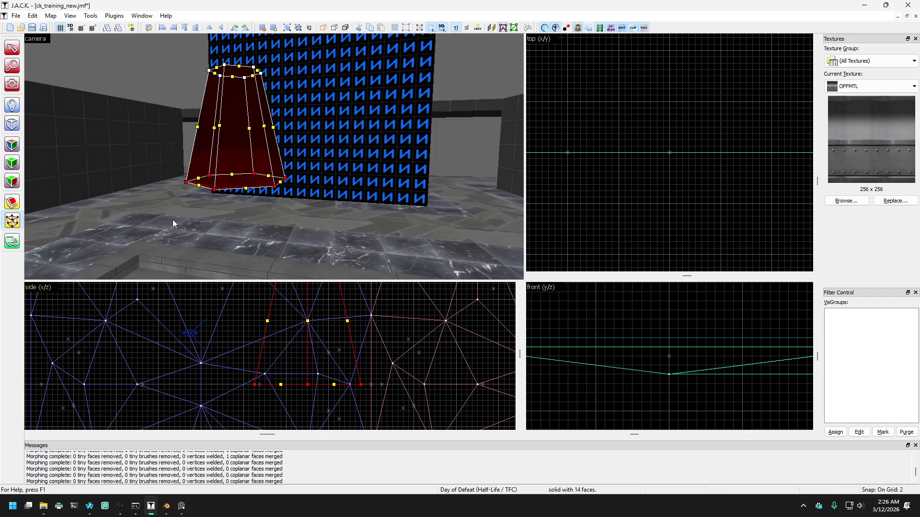
{"action": "left_click", "coordinate": [11, 48]}
Select the pillar's top vertex row and make the grid finer for small moves.
{"action": "scroll", "coordinate": [165, 108], "scroll_direction": "up", "scroll_amount": 2}
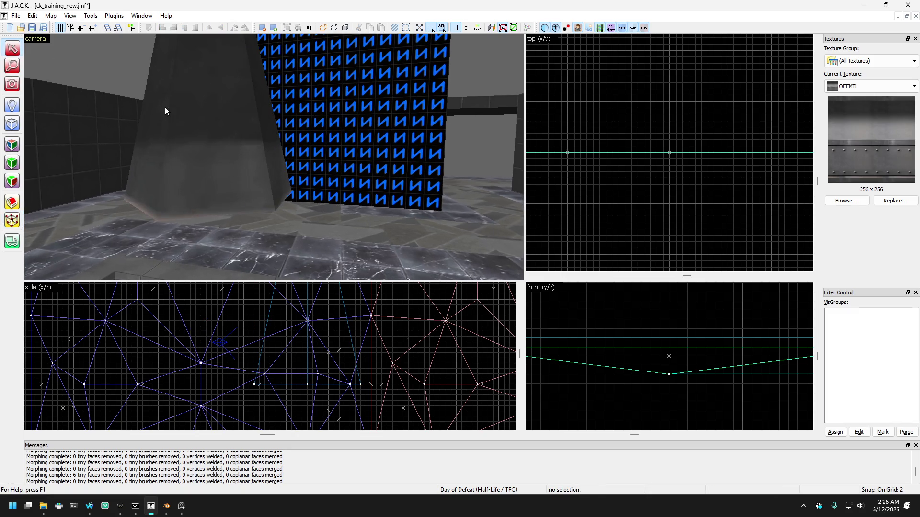
{"action": "scroll", "coordinate": [164, 108], "scroll_direction": "up", "scroll_amount": 2}
{"action": "left_click", "coordinate": [12, 85]}
{"action": "left_click_drag", "start_coordinate": [274, 156], "coordinate": [274, 156]}
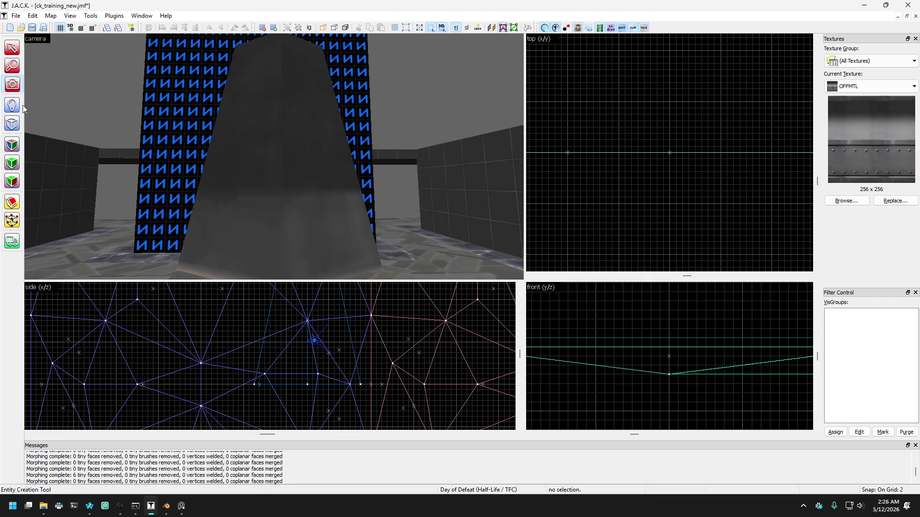
{"action": "left_click_drag", "start_coordinate": [231, 133], "coordinate": [274, 157]}
{"action": "left_click", "coordinate": [274, 157]}
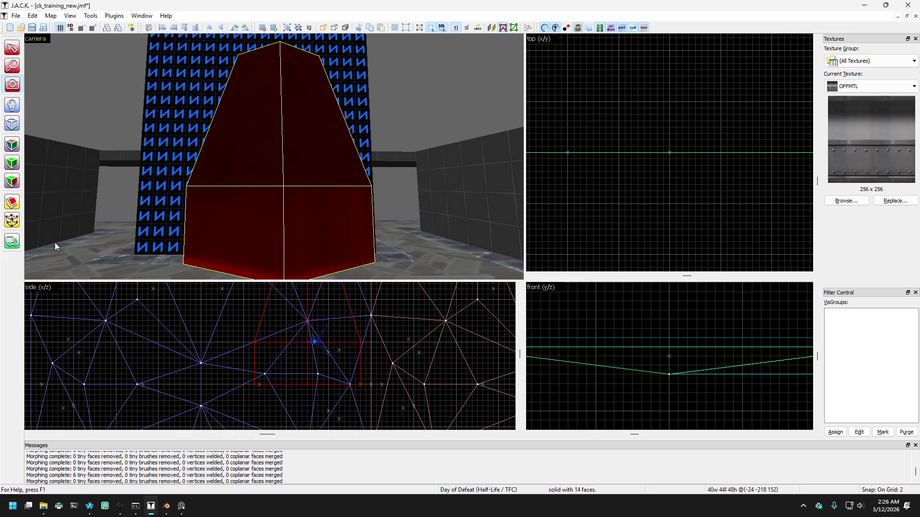
{"action": "left_click", "coordinate": [12, 221]}
{"action": "mouse_move", "coordinate": [228, 325]}
{"action": "left_mouse_down"}
{"action": "mouse_move", "coordinate": [376, 345]}
{"action": "mouse_move", "coordinate": [365, 346]}
{"action": "mouse_move", "coordinate": [361, 385]}
{"action": "left_mouse_up"}
{"action": "key", "text": "bracketleft"}
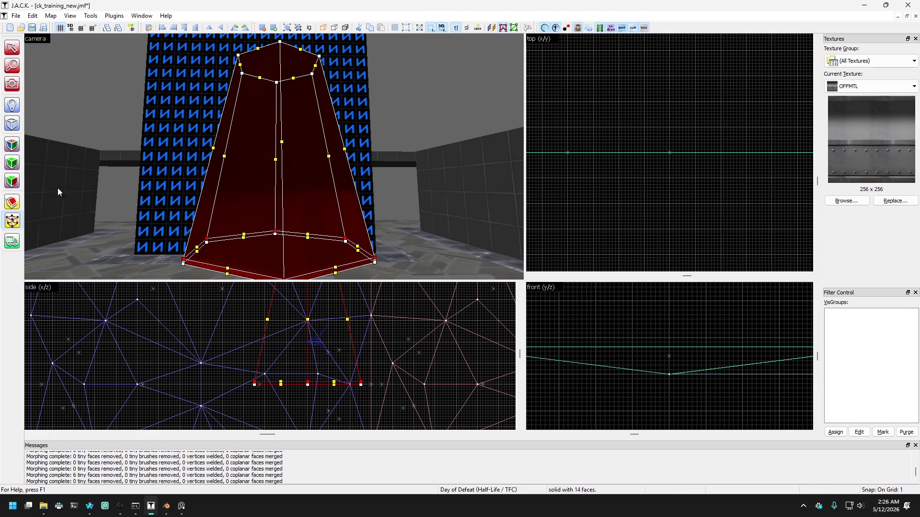
Exit vertex editing and reopen the face texturing settings.
{"action": "left_click", "coordinate": [11, 83]}
{"action": "left_click_drag", "start_coordinate": [274, 156], "coordinate": [273, 157]}
{"action": "key", "text": "Up"}
{"action": "key", "text": "Up"}
{"action": "left_click", "coordinate": [12, 47]}
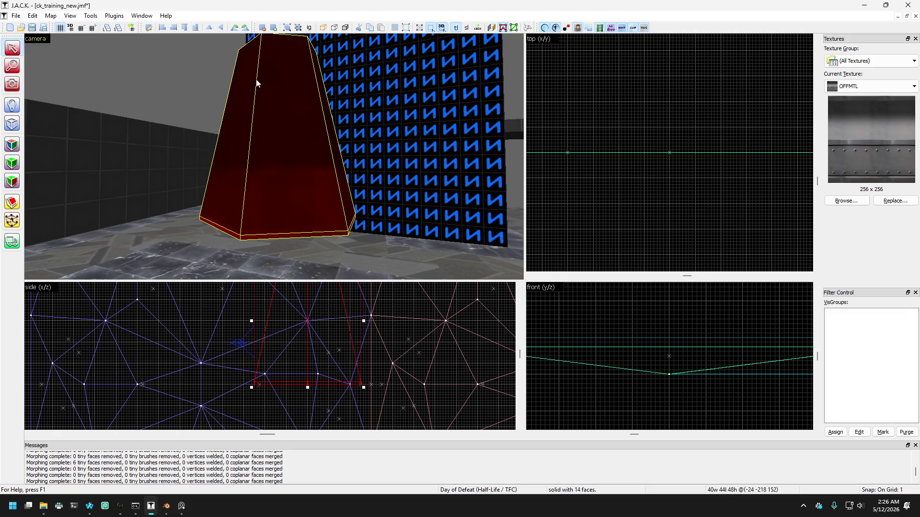
{"action": "key", "text": "Escape"}
{"action": "left_click", "coordinate": [15, 145]}
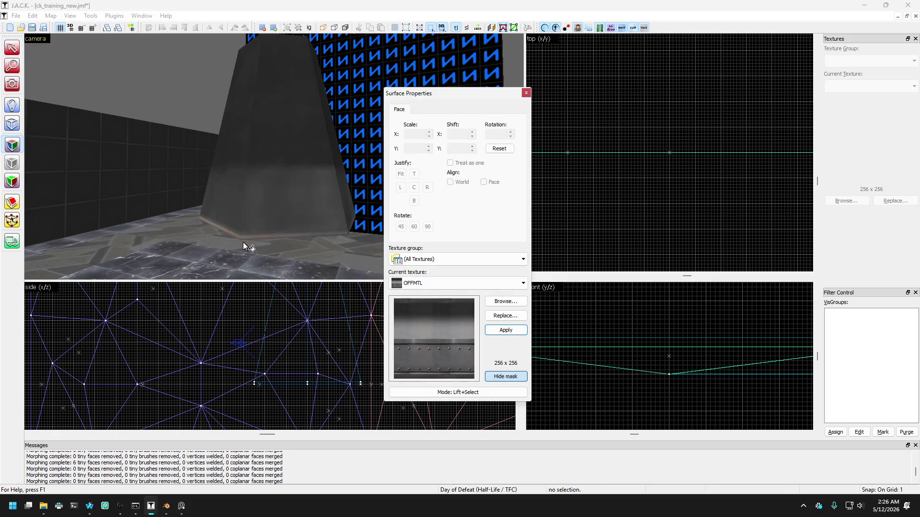
Apply OFFMTL to a pillar face and select the block's side and lower edge faces.
{"action": "left_click", "coordinate": [238, 239]}
{"action": "right_click", "coordinate": [248, 238], "text": "alt"}
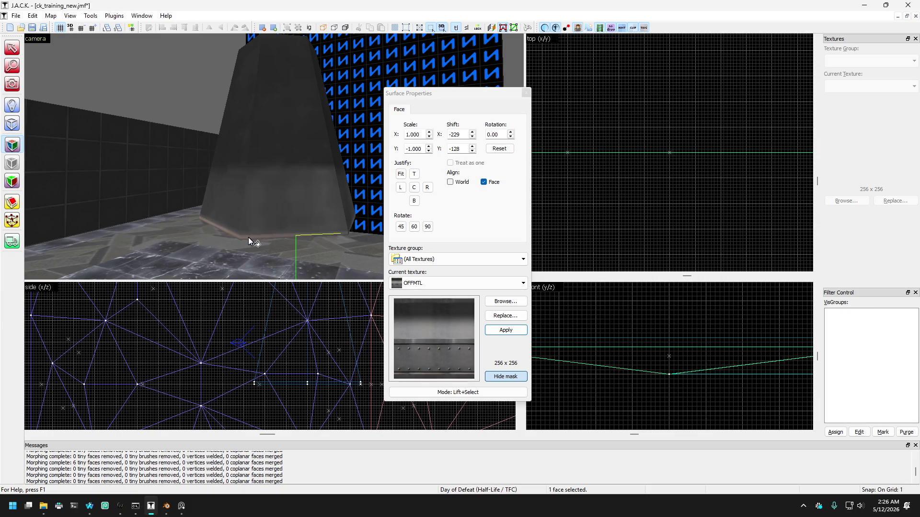
{"action": "left_click", "coordinate": [236, 235]}
{"action": "left_click", "coordinate": [234, 237]}
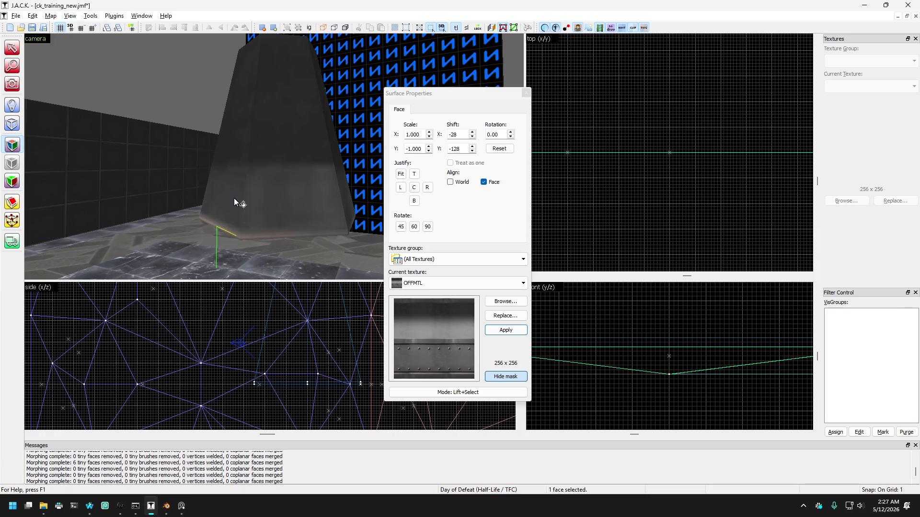
{"action": "key", "text": "Up"}
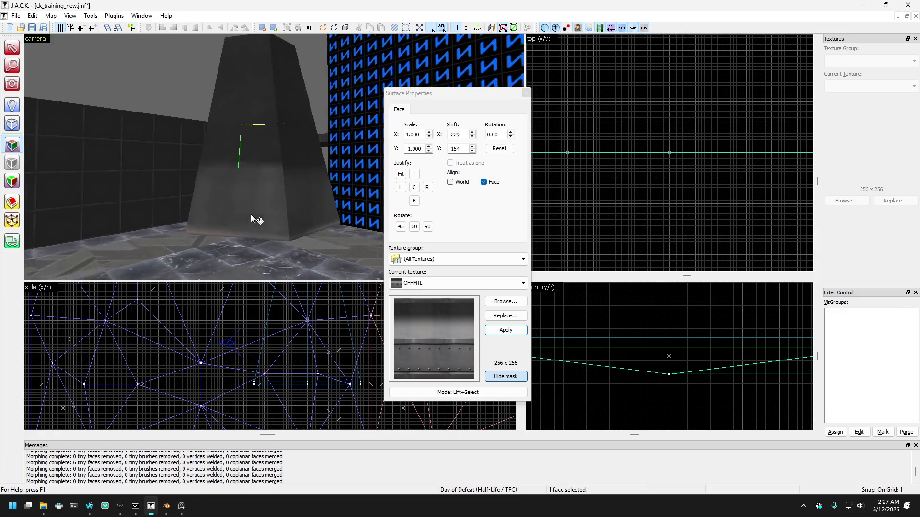
{"action": "key", "text": "Right"}
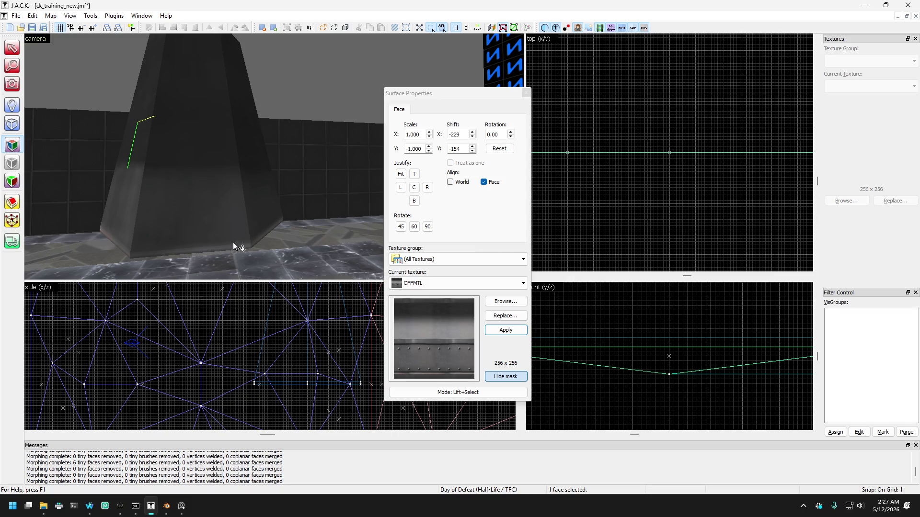
Check texture alignment on the faces along the block's bottom.
{"action": "left_click", "coordinate": [231, 245]}
{"action": "left_click", "coordinate": [266, 234]}
{"action": "key", "text": "Down"}
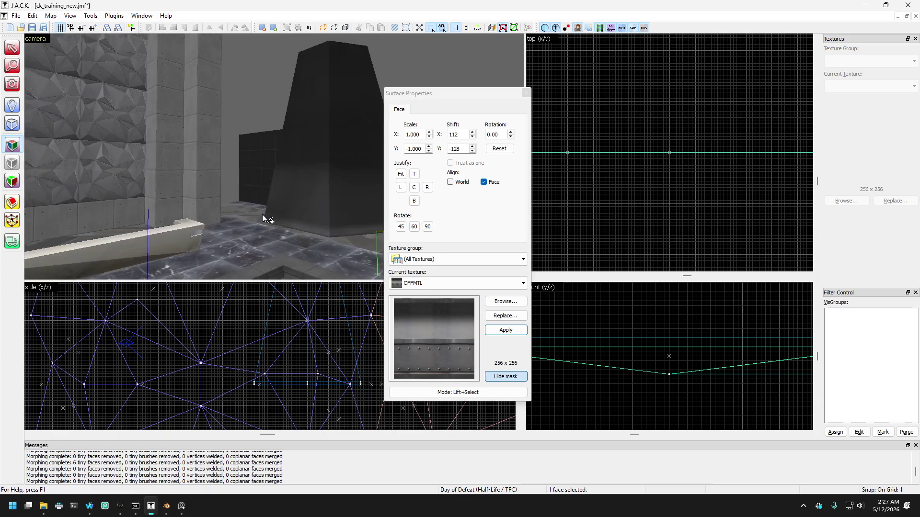
{"action": "key", "text": "Left"}
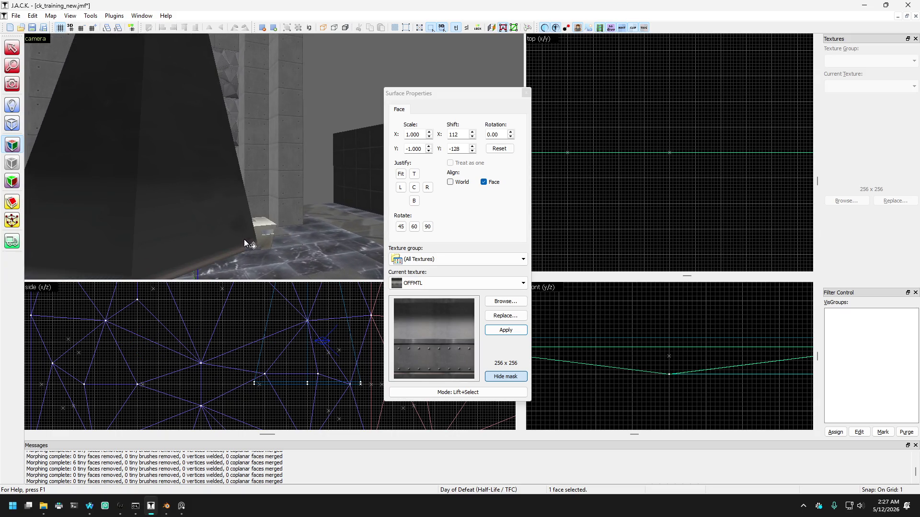
{"action": "left_click", "coordinate": [240, 250]}
{"action": "left_click", "coordinate": [218, 212]}
{"action": "left_click", "coordinate": [229, 257]}
{"action": "left_click", "coordinate": [218, 229], "text": "ctrl"}
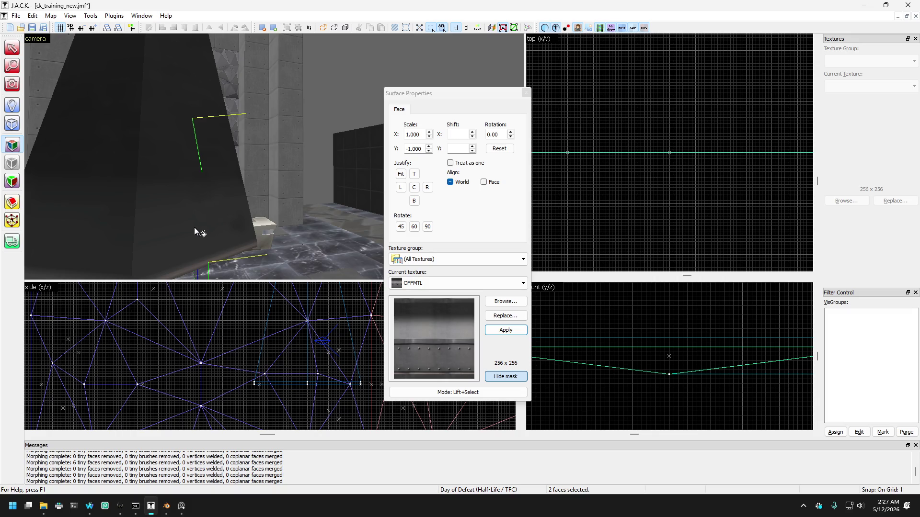
{"action": "left_click", "coordinate": [218, 255], "text": "ctrl"}
Inspect the floor-edge, lower, upper-left and base faces of the block.
{"action": "scroll", "coordinate": [219, 226], "scroll_direction": "down", "scroll_amount": 3}
{"action": "left_click", "coordinate": [215, 254]}
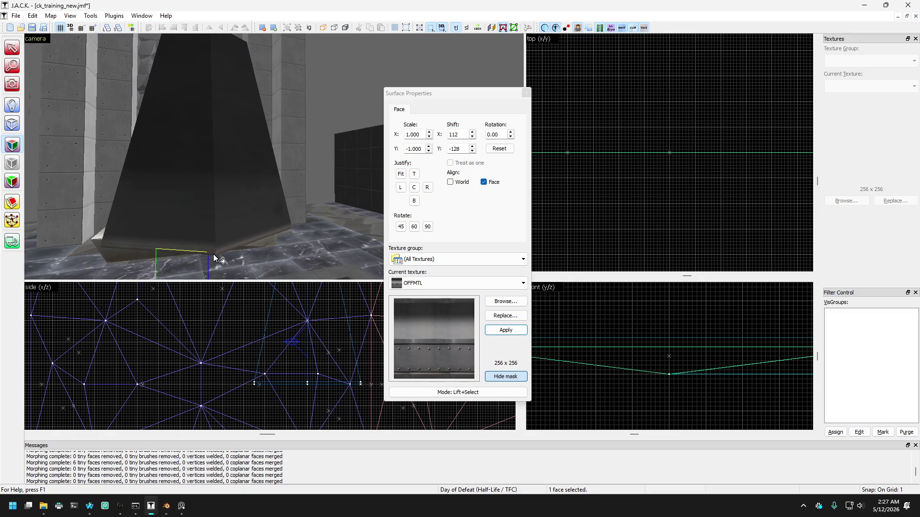
{"action": "left_click", "coordinate": [226, 229]}
{"action": "left_click", "coordinate": [208, 248]}
{"action": "key", "text": "Right"}
{"action": "key", "text": "Right"}
{"action": "key", "text": "Right"}
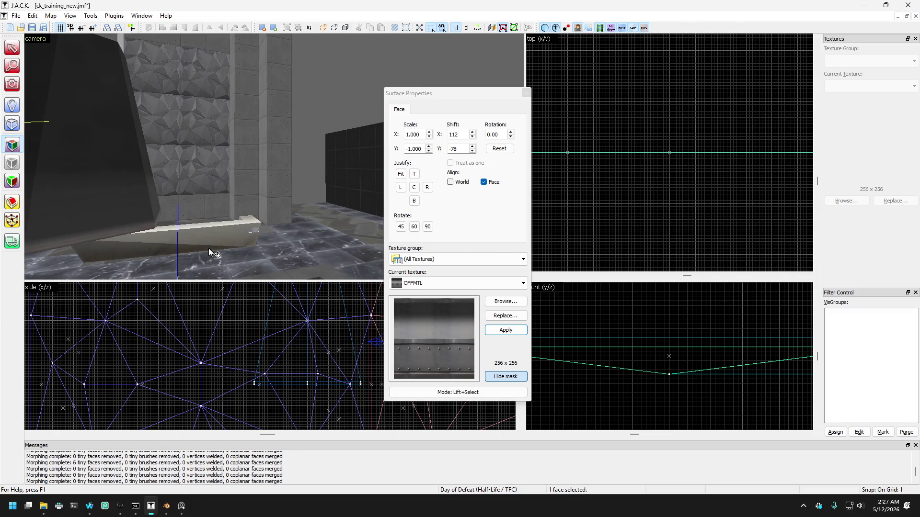
{"action": "key", "text": "Up"}
{"action": "key", "text": "Up"}
{"action": "key", "text": "Up"}
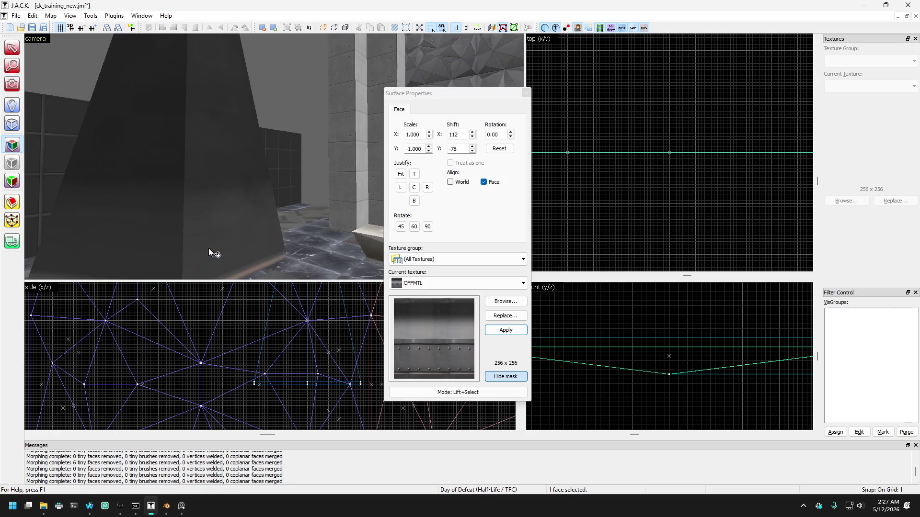
{"action": "left_click", "coordinate": [195, 275]}
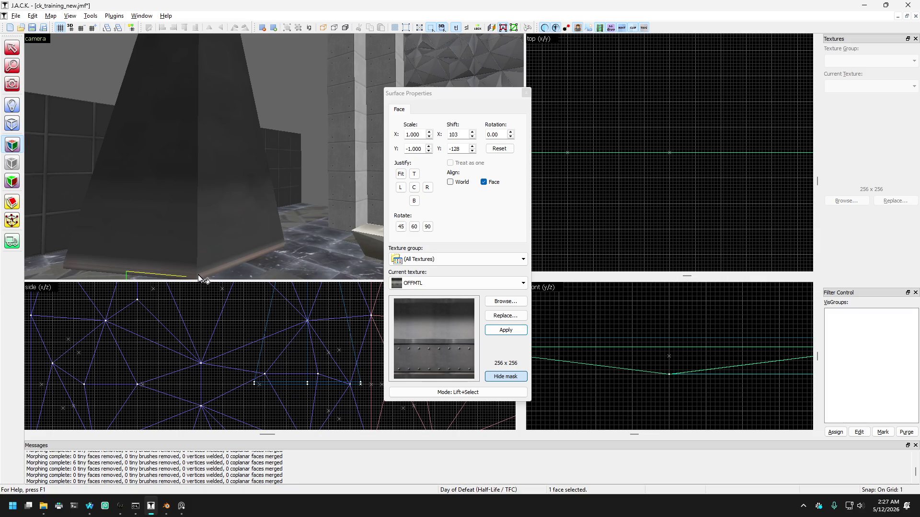
{"action": "left_click", "coordinate": [206, 274]}
Reposition the view and check more lower faces of the dark block.
{"action": "key", "text": "a"}
{"action": "key", "text": "Right"}
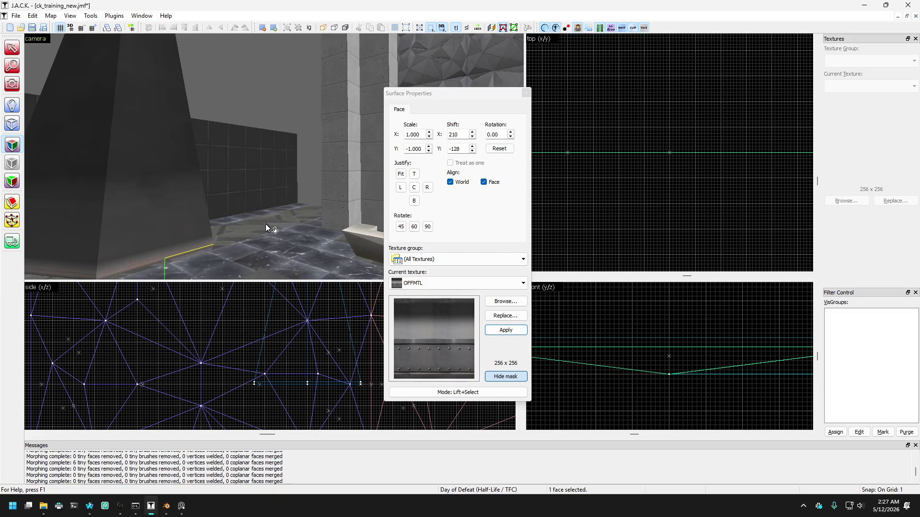
{"action": "key", "text": "Down"}
{"action": "key", "text": "Left"}
{"action": "key", "text": "Left"}
{"action": "key", "text": "Left"}
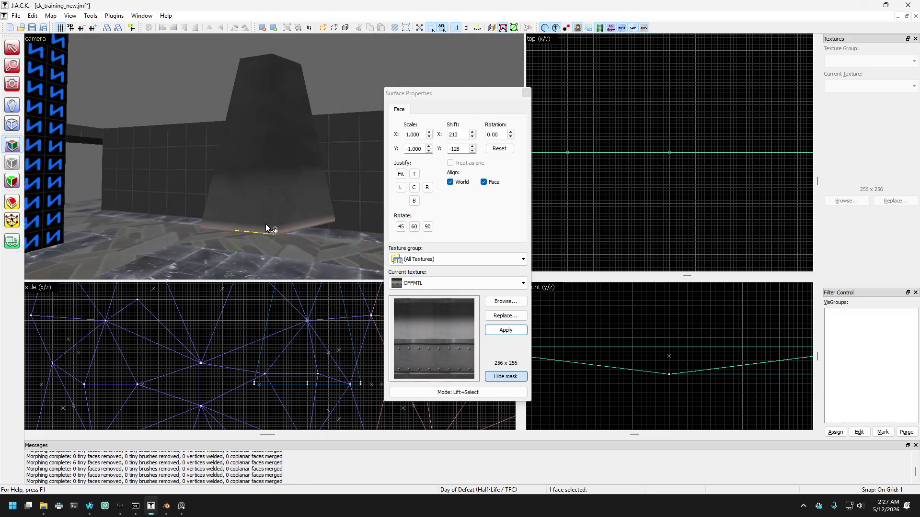
{"action": "key", "text": "Up"}
{"action": "left_click", "coordinate": [209, 252]}
{"action": "left_click", "coordinate": [131, 255]}
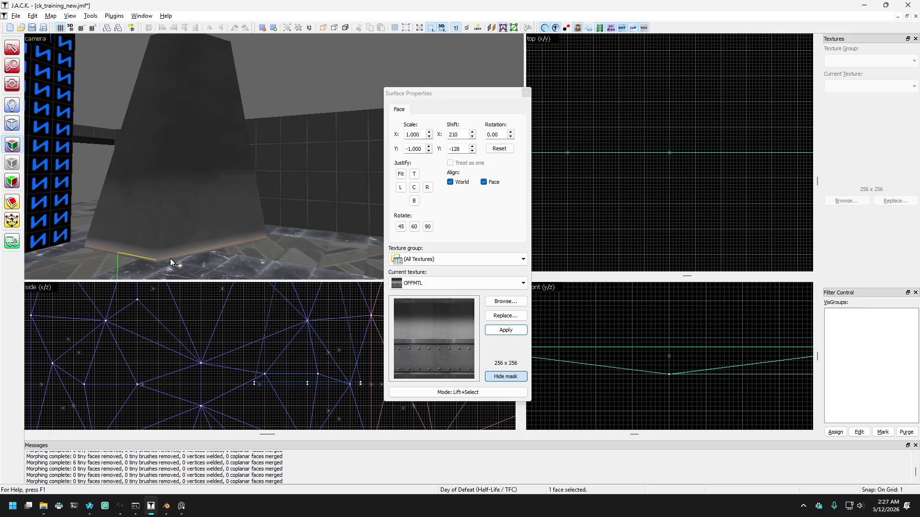
{"action": "left_click", "coordinate": [177, 230]}
Check the block's front, bottom-edge and right-hand faces, then close the texture settings.
{"action": "key", "text": "Up"}
{"action": "key", "text": "Up"}
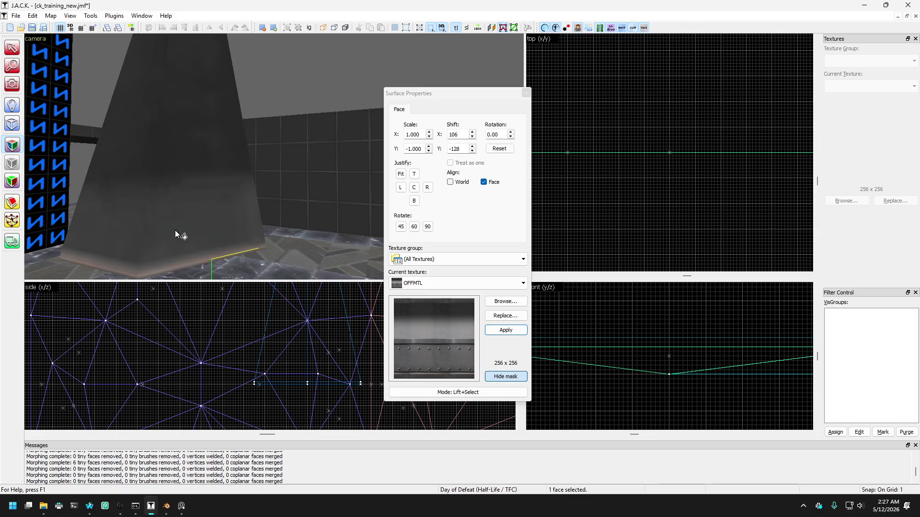
{"action": "key", "text": "Down"}
{"action": "key", "text": "Down"}
{"action": "left_click", "coordinate": [217, 257]}
{"action": "left_click", "coordinate": [221, 259]}
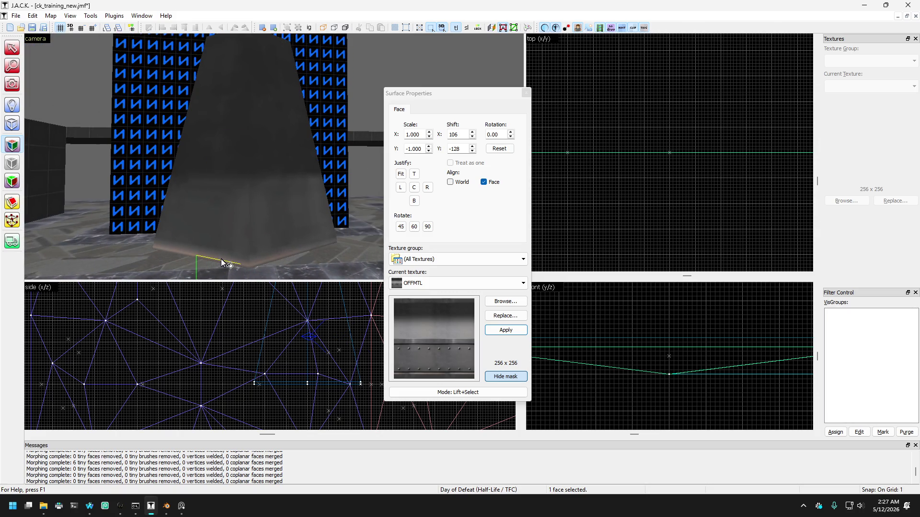
{"action": "left_click", "coordinate": [279, 258]}
{"action": "key", "text": "Up"}
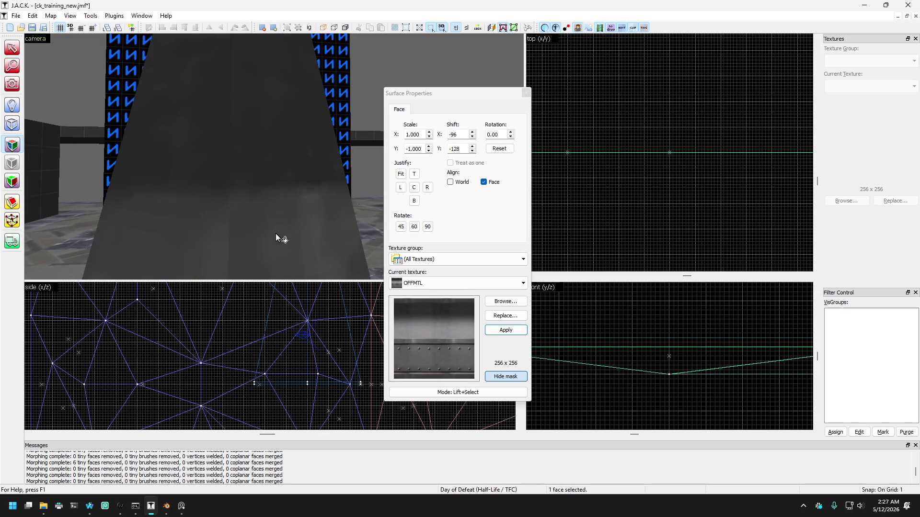
{"action": "key", "text": "Left"}
{"action": "key", "text": "Down"}
{"action": "key", "text": "Right"}
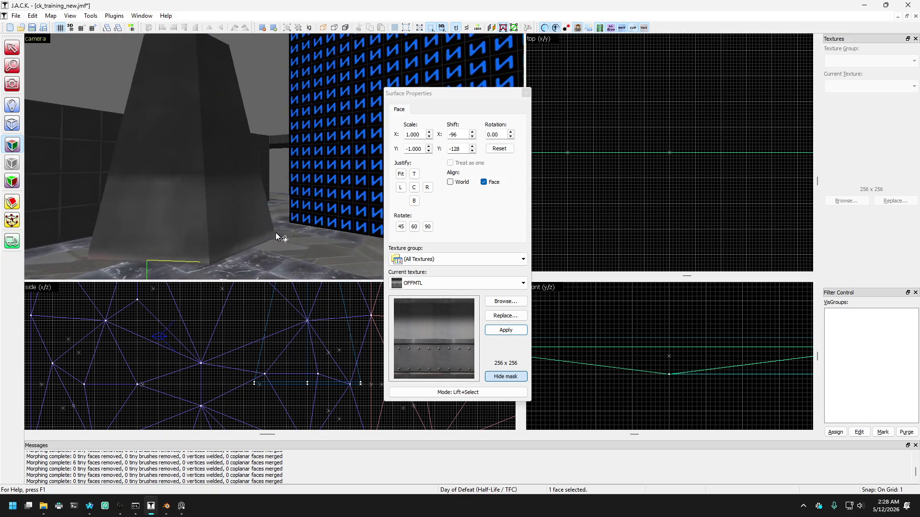
{"action": "key", "text": "Down"}
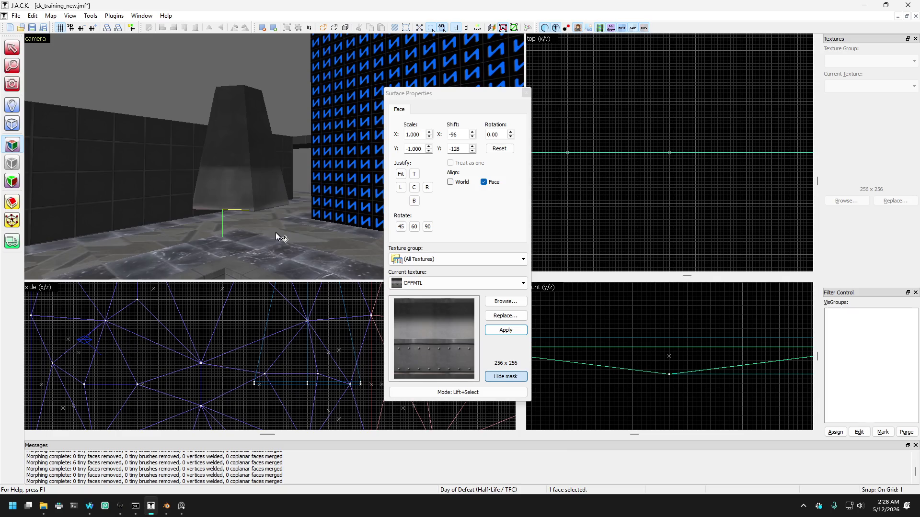
{"action": "left_click", "coordinate": [526, 92]}
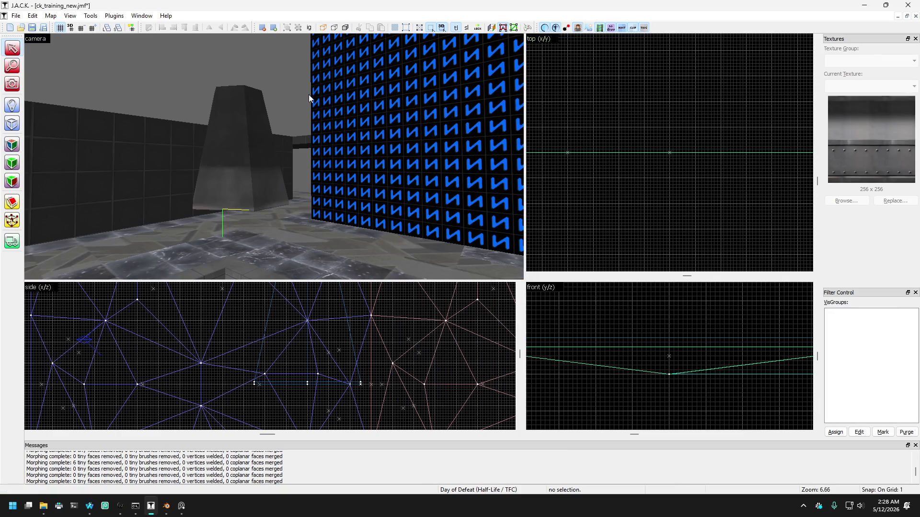
Apply the OFFCEILT light texture to the hanging block's underside, centred with Justify C.
{"action": "key", "text": "z"}
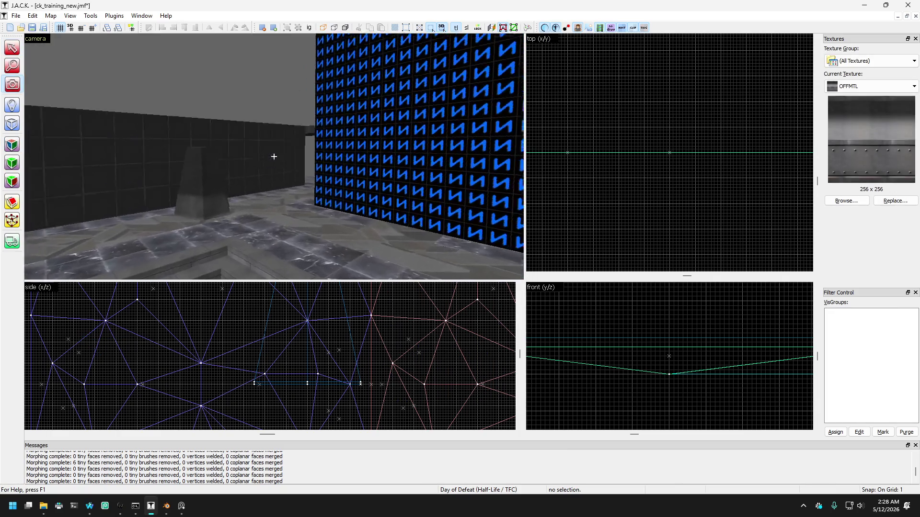
{"action": "key", "text": "Up"}
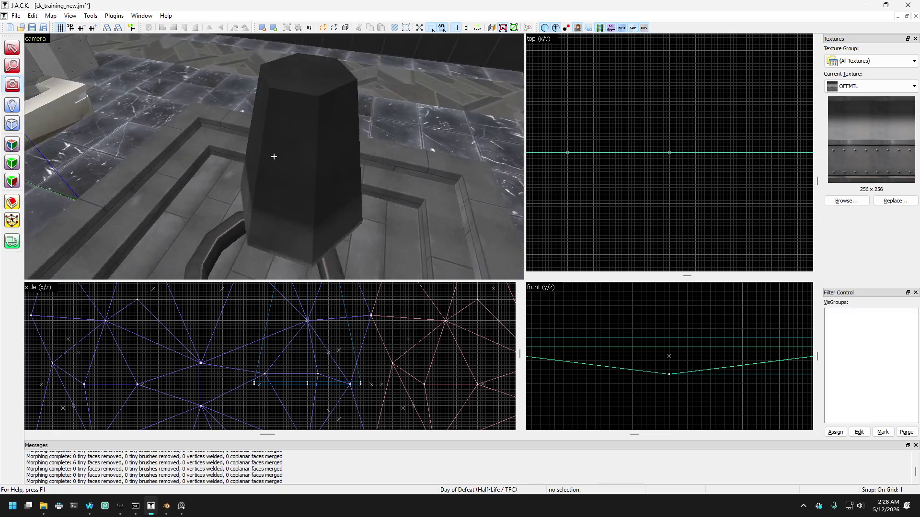
{"action": "key", "text": "Down"}
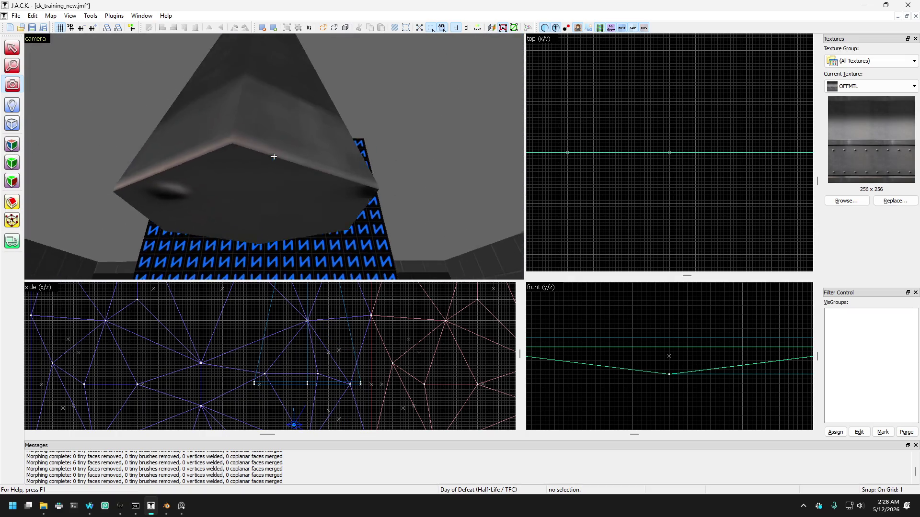
{"action": "key", "text": "z"}
{"action": "left_click", "coordinate": [12, 144]}
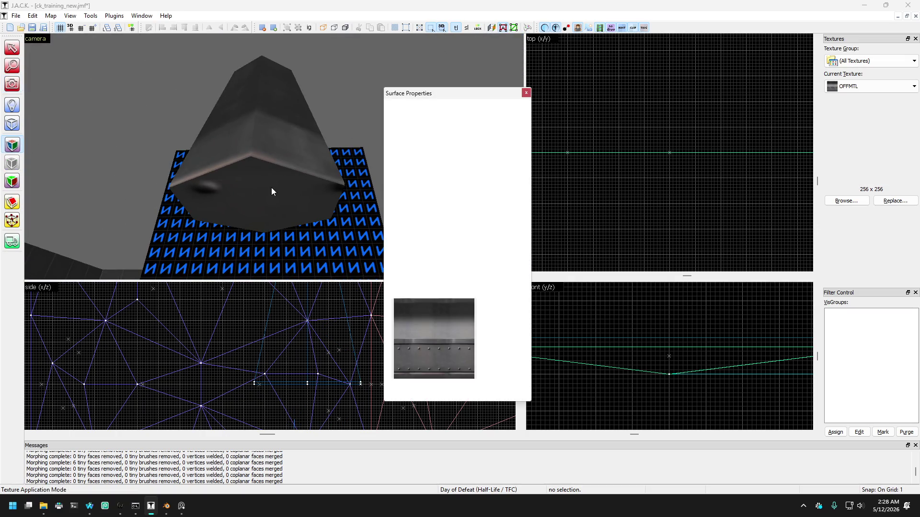
{"action": "left_click", "coordinate": [272, 186]}
{"action": "left_click", "coordinate": [501, 302]}
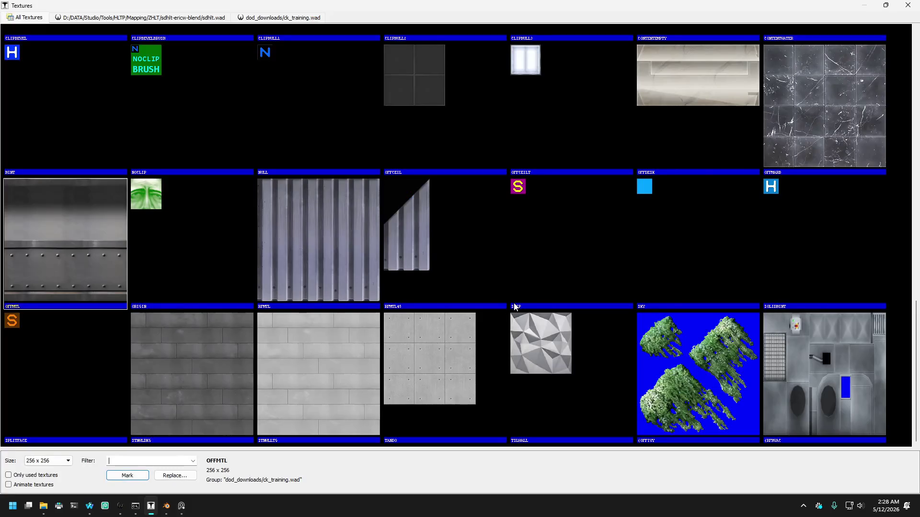
{"action": "double_click", "coordinate": [539, 94]}
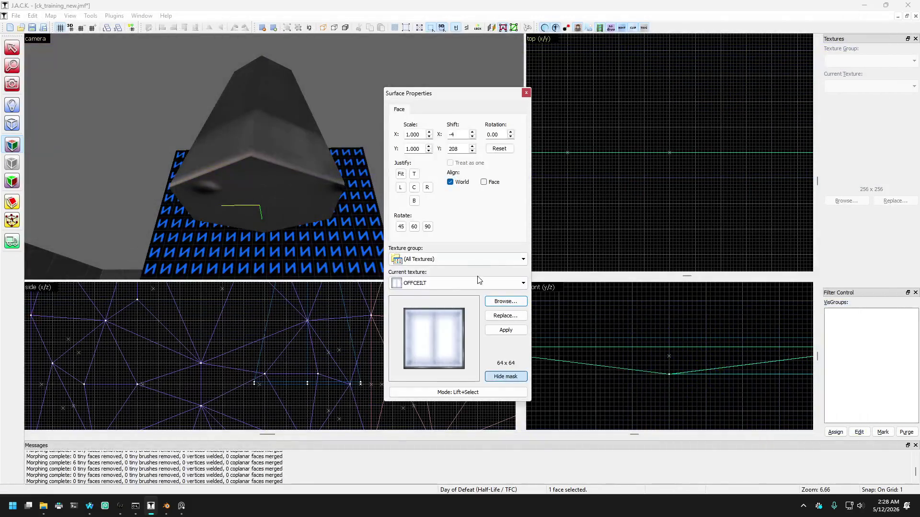
{"action": "left_click", "coordinate": [507, 329]}
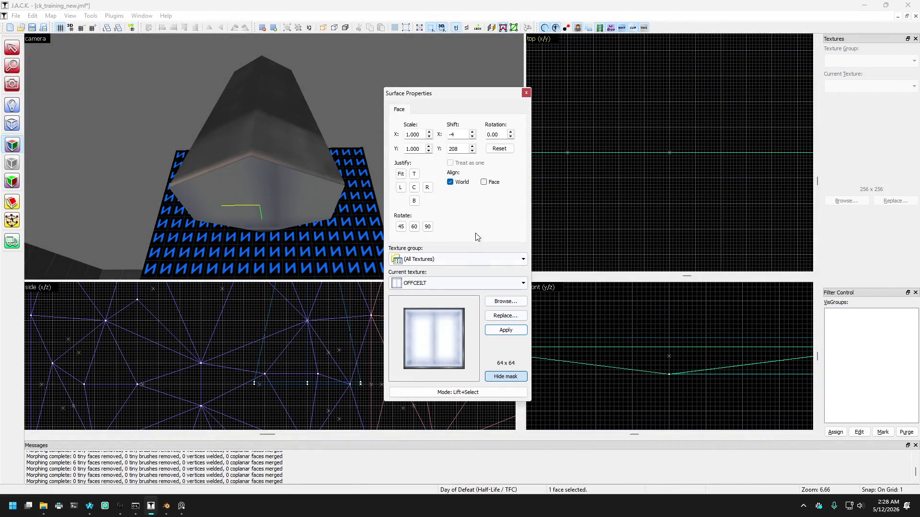
{"action": "left_click", "coordinate": [417, 189]}
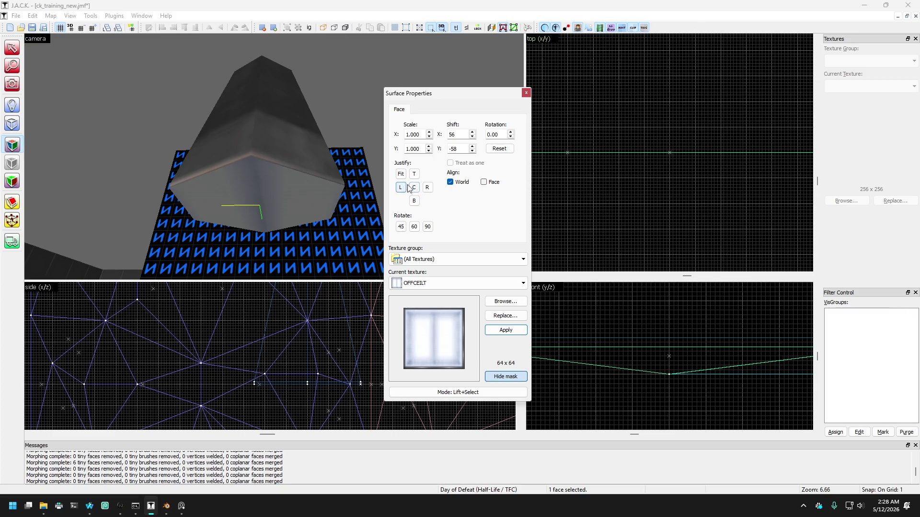
{"action": "left_click", "coordinate": [527, 96]}
Adjust the underside texture's offset to shift X 56, Y -58.
{"action": "left_click", "coordinate": [12, 84]}
{"action": "left_click_drag", "start_coordinate": [230, 153], "coordinate": [274, 156]}
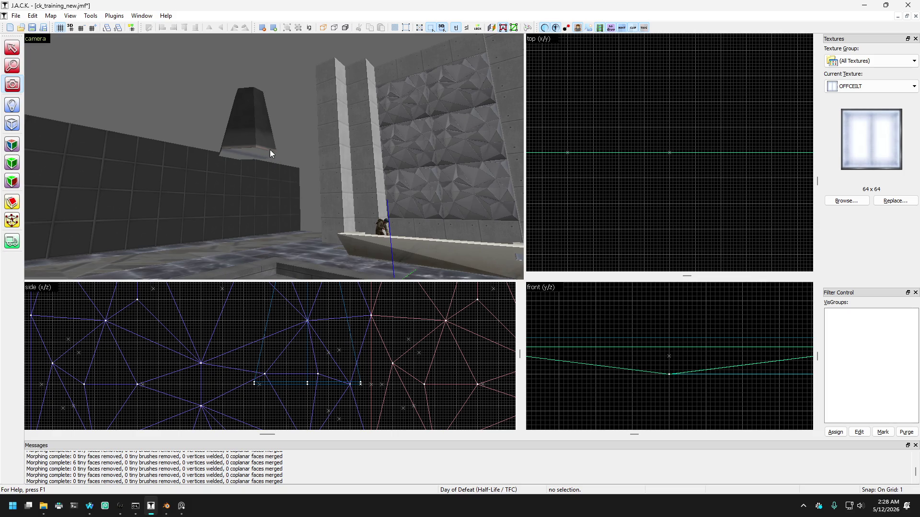
{"action": "left_click_drag", "start_coordinate": [270, 154], "coordinate": [274, 157]}
{"action": "key", "text": "shift+a"}
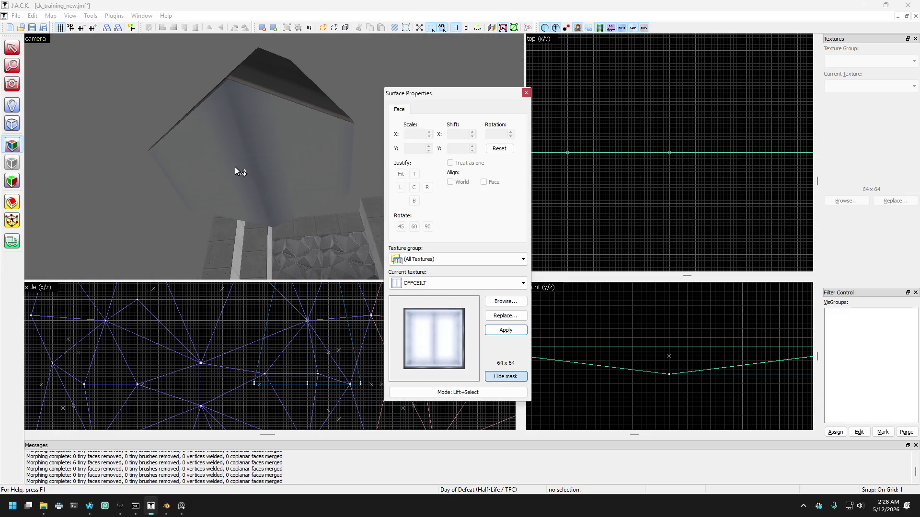
{"action": "left_click", "coordinate": [238, 171]}
{"action": "double_click", "coordinate": [463, 133]}
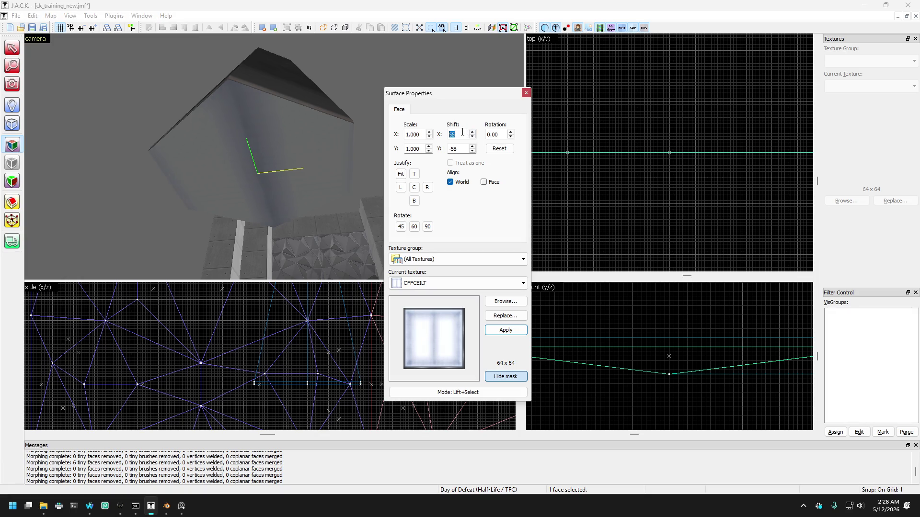
{"action": "scroll", "coordinate": [460, 132], "scroll_direction": "down", "scroll_amount": 5}
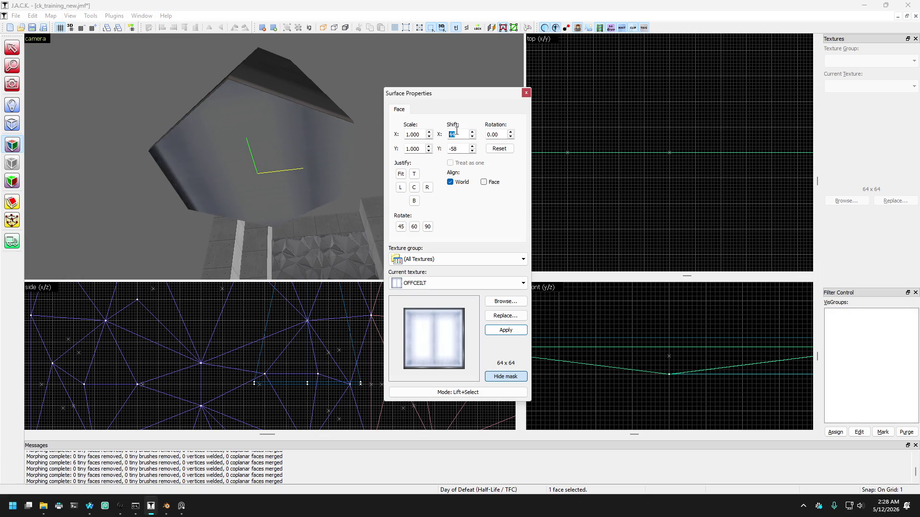
{"action": "scroll", "coordinate": [457, 131], "scroll_direction": "up", "scroll_amount": 6}
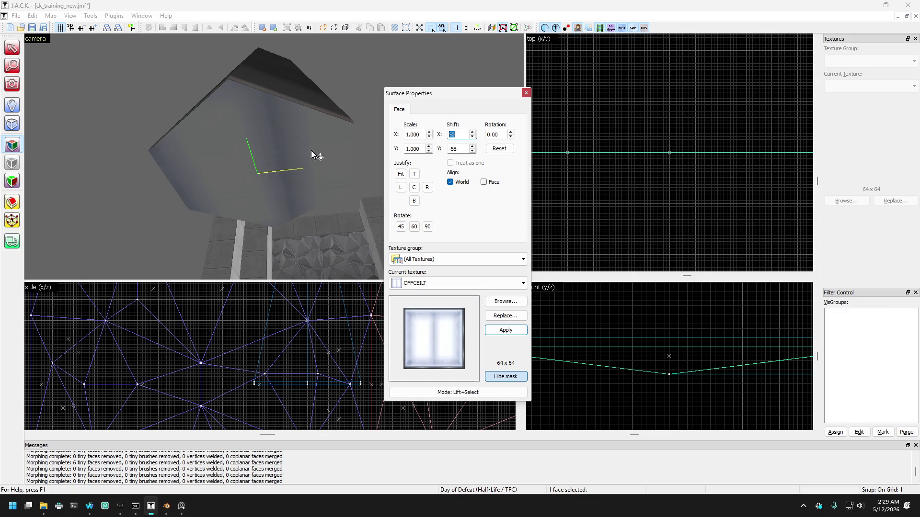
{"action": "left_click", "coordinate": [260, 249]}
{"action": "left_click", "coordinate": [258, 197]}
{"action": "type", "text": "47"}
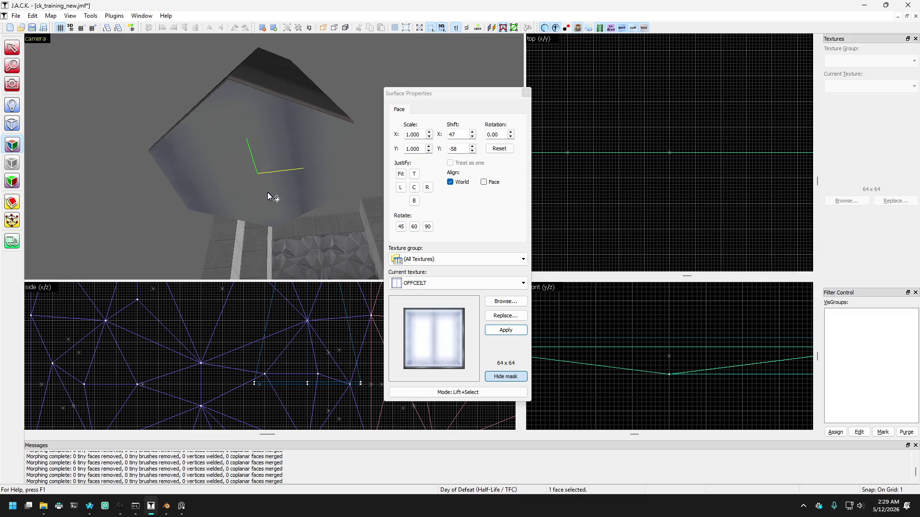
{"action": "left_click", "coordinate": [415, 187]}
{"action": "left_click", "coordinate": [415, 187]}
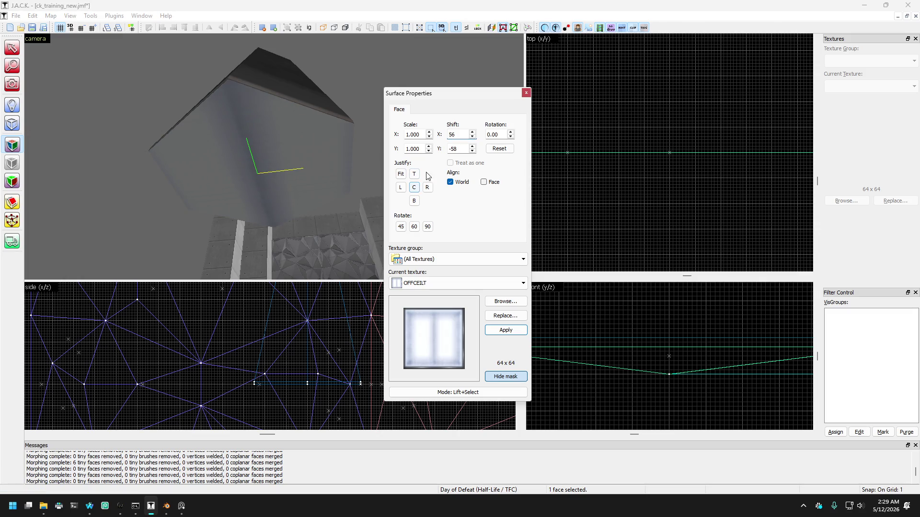
{"action": "left_click", "coordinate": [525, 93]}
Select the hanging lamp brush in the 3D view.
{"action": "left_click", "coordinate": [12, 84]}
{"action": "left_click_drag", "start_coordinate": [271, 157], "coordinate": [274, 157]}
{"action": "left_click", "coordinate": [17, 54]}
{"action": "left_click", "coordinate": [254, 151]}
{"action": "scroll", "coordinate": [295, 385], "scroll_direction": "up", "scroll_amount": 2}
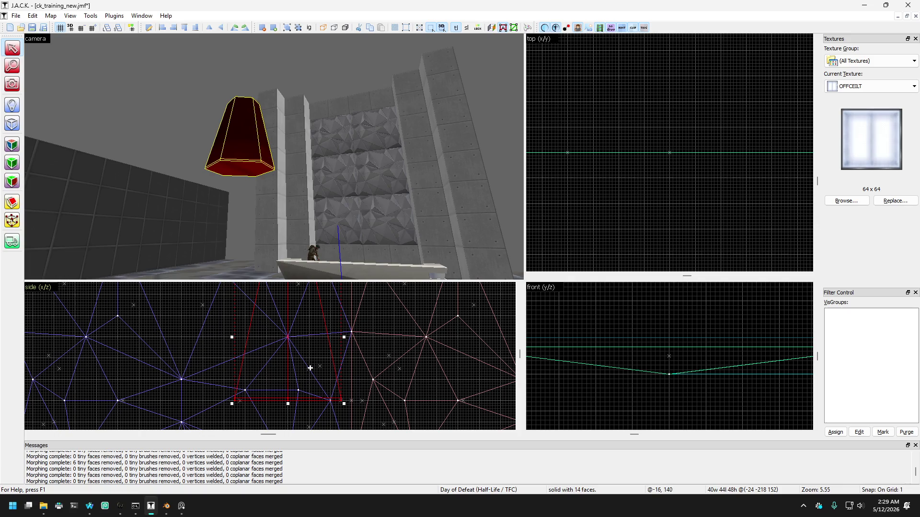
{"action": "scroll", "coordinate": [252, 419], "scroll_direction": "up", "scroll_amount": 2}
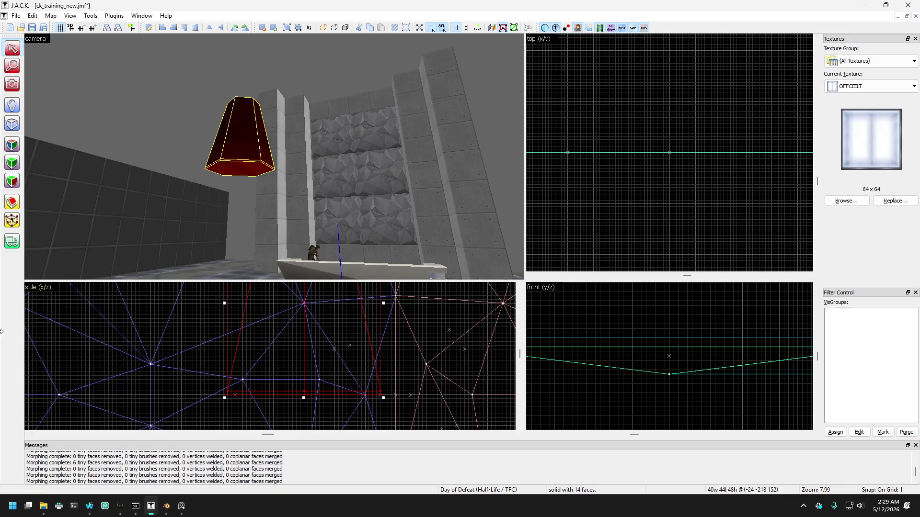
{"action": "left_click", "coordinate": [12, 220]}
{"action": "scroll", "coordinate": [246, 397], "scroll_direction": "up", "scroll_amount": 2}
{"action": "left_click_drag", "start_coordinate": [267, 379], "coordinate": [443, 394]}
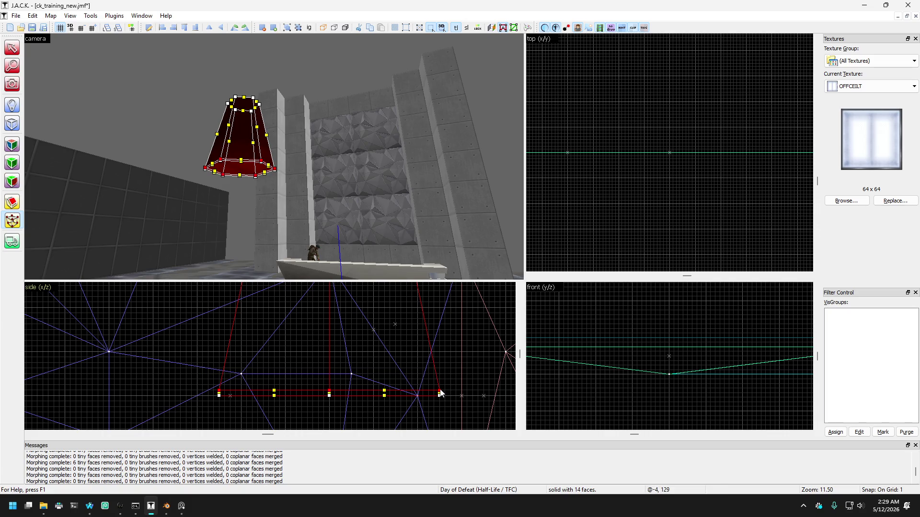
{"action": "scroll", "coordinate": [441, 394], "scroll_direction": "up", "scroll_amount": 1}
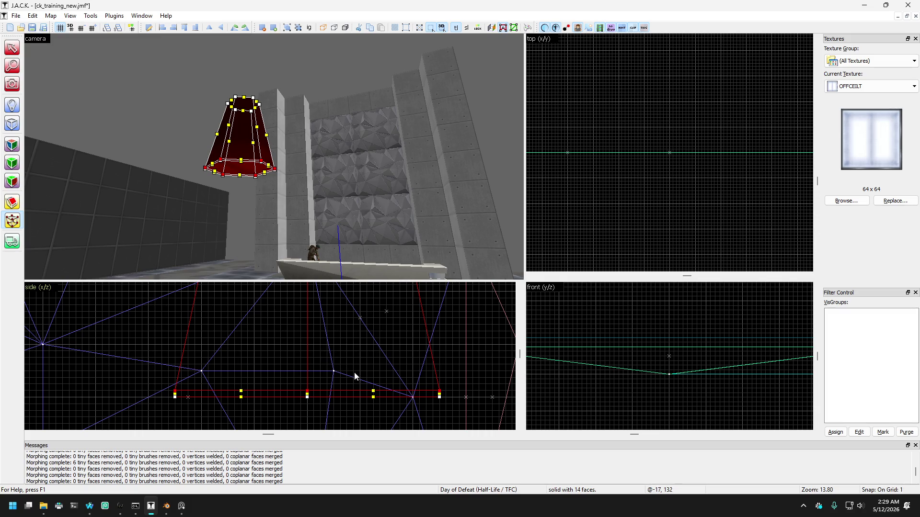
{"action": "key", "text": "shift+c"}
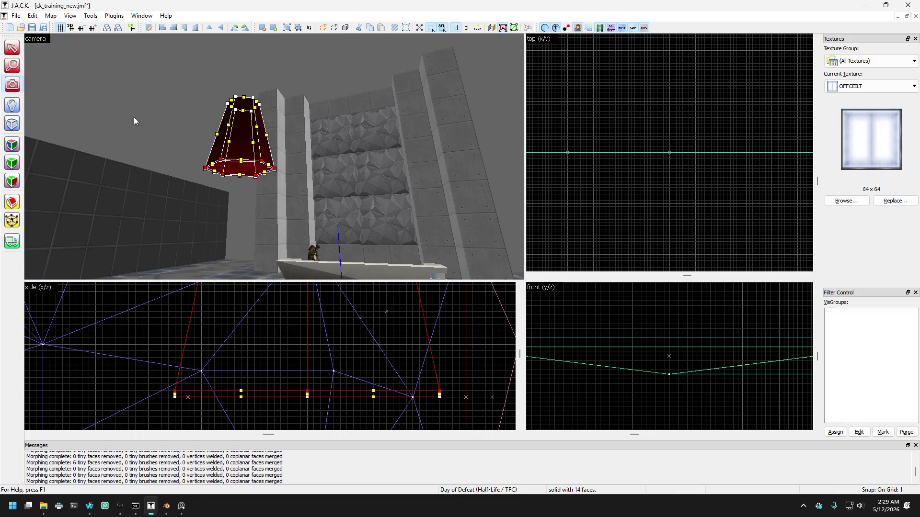
{"action": "key", "text": "z"}
{"action": "key", "text": "w"}
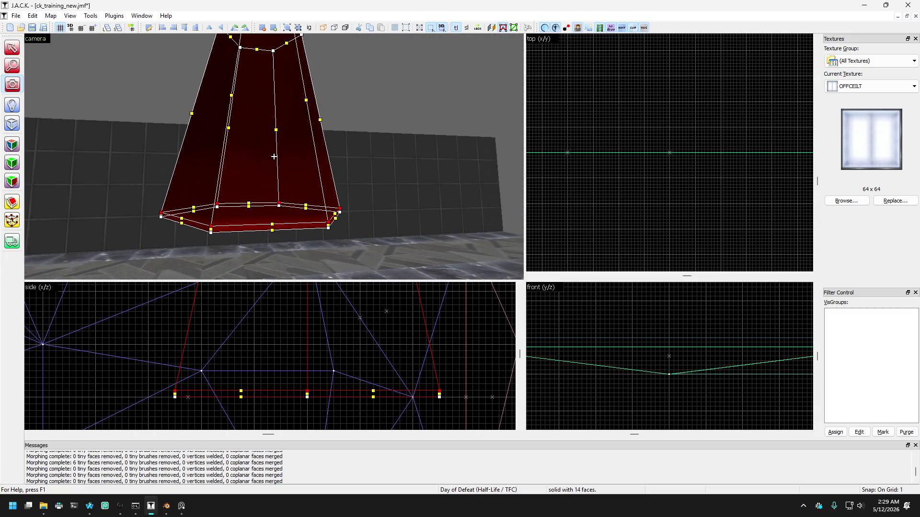
{"action": "left_click", "coordinate": [12, 220]}
{"action": "left_click_drag", "start_coordinate": [148, 365], "coordinate": [456, 390]}
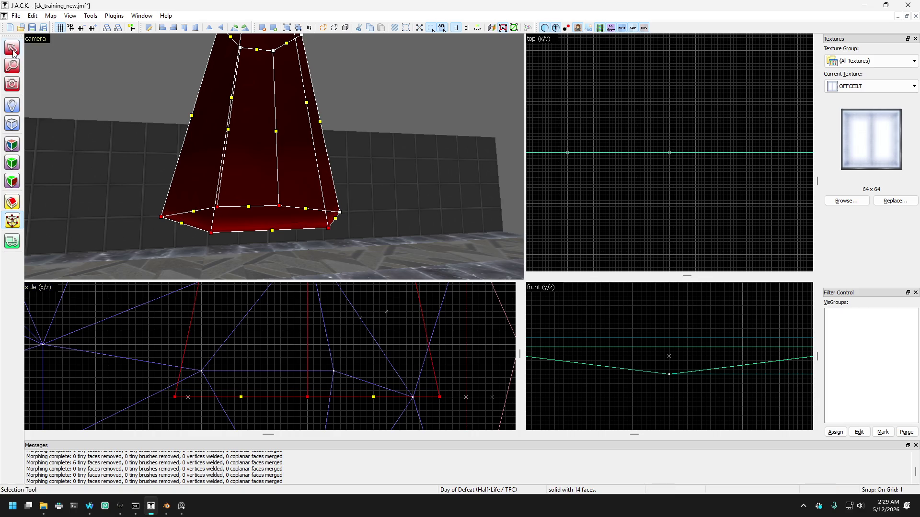
{"action": "key", "text": "Escape"}
{"action": "key", "text": "z"}
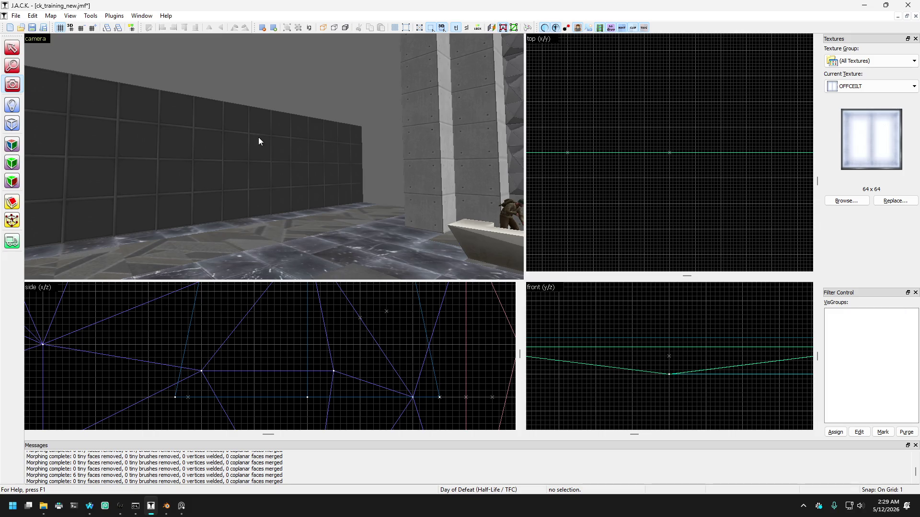
Select the tapered crystal brush in the 3D view.
{"action": "key", "text": "z"}
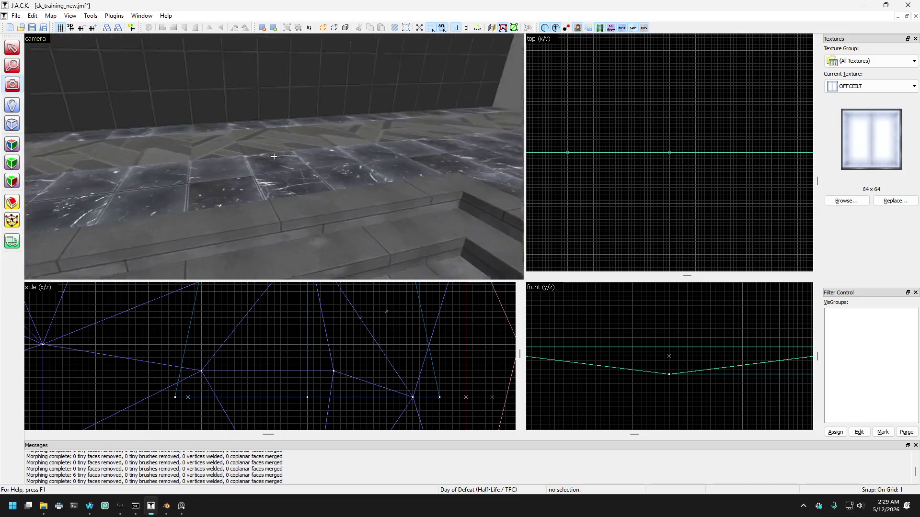
{"action": "mouse_move", "coordinate": [274, 157]}
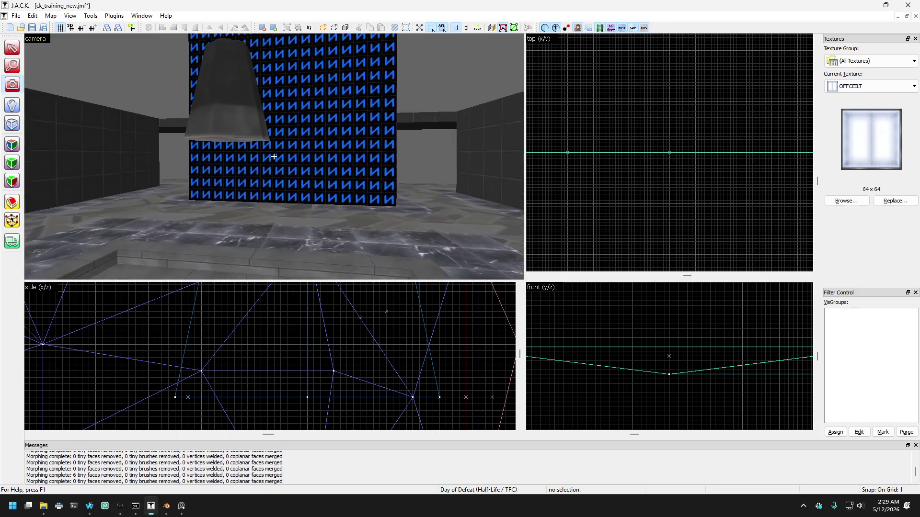
{"action": "key", "text": "z"}
{"action": "key", "text": "shift+s"}
{"action": "left_click", "coordinate": [257, 134]}
Drag the crystal in the Top view to a new floor spot beside the first one.
{"action": "scroll", "coordinate": [674, 177], "scroll_direction": "down", "scroll_amount": 5}
{"action": "scroll", "coordinate": [616, 67], "scroll_direction": "up", "scroll_amount": 10}
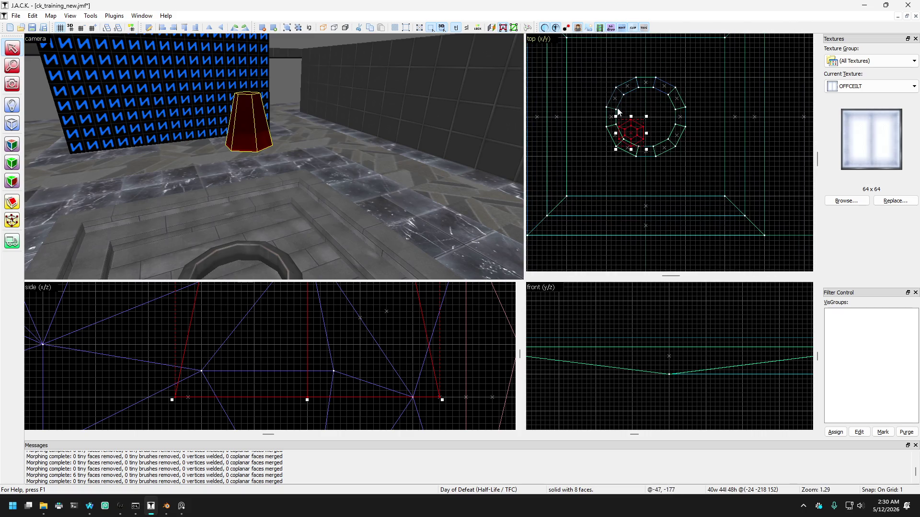
{"action": "scroll", "coordinate": [635, 146], "scroll_direction": "up", "scroll_amount": 1}
{"action": "left_click_drag", "start_coordinate": [632, 162], "coordinate": [622, 173]}
{"action": "scroll", "coordinate": [622, 174], "scroll_direction": "down", "scroll_amount": 1}
{"action": "scroll", "coordinate": [638, 156], "scroll_direction": "up", "scroll_amount": 1}
{"action": "mouse_move", "coordinate": [616, 215]}
{"action": "left_mouse_down"}
{"action": "mouse_move", "coordinate": [595, 117]}
{"action": "mouse_move", "coordinate": [678, 106]}
{"action": "left_mouse_up"}
{"action": "mouse_move", "coordinate": [679, 107]}
{"action": "left_mouse_down"}
{"action": "mouse_move", "coordinate": [679, 86]}
{"action": "mouse_move", "coordinate": [667, 107]}
{"action": "mouse_move", "coordinate": [695, 94]}
{"action": "mouse_move", "coordinate": [688, 113]}
{"action": "mouse_move", "coordinate": [738, 209]}
{"action": "mouse_move", "coordinate": [757, 211]}
{"action": "mouse_move", "coordinate": [685, 192]}
{"action": "left_mouse_up"}
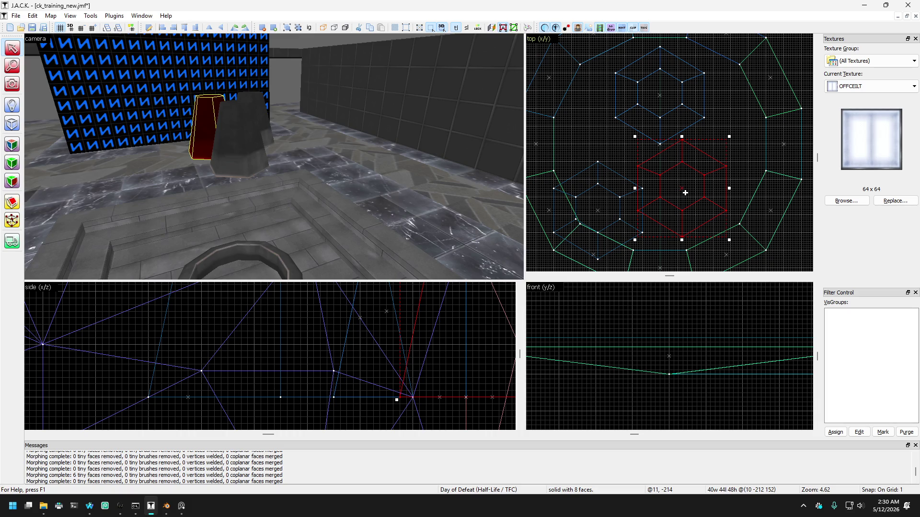
{"action": "key", "text": "shift+c"}
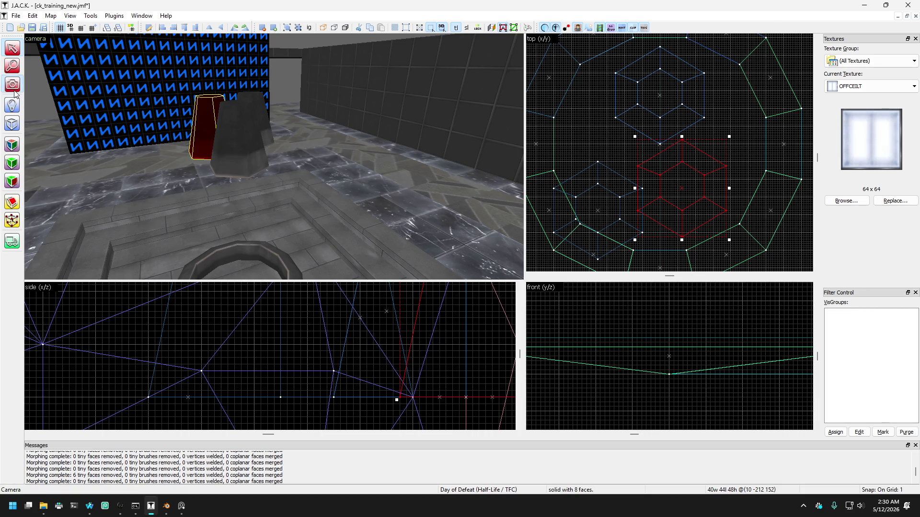
Select the middle crystal brush and shift it in the Top view.
{"action": "mouse_move", "coordinate": [271, 144]}
{"action": "left_mouse_down"}
{"action": "mouse_move", "coordinate": [274, 157]}
{"action": "mouse_move", "coordinate": [41, 64]}
{"action": "left_mouse_up"}
{"action": "left_click", "coordinate": [19, 52]}
{"action": "left_click", "coordinate": [208, 97]}
{"action": "left_click", "coordinate": [266, 146]}
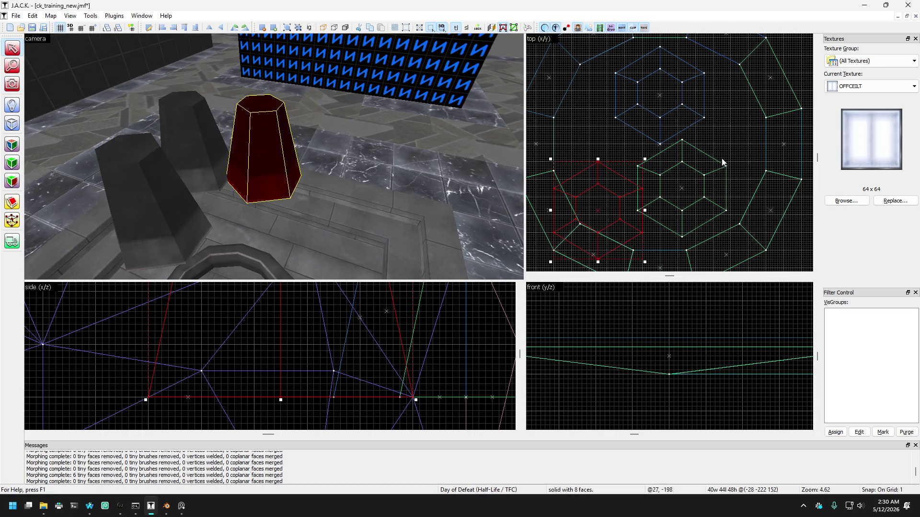
{"action": "left_click", "coordinate": [184, 147]}
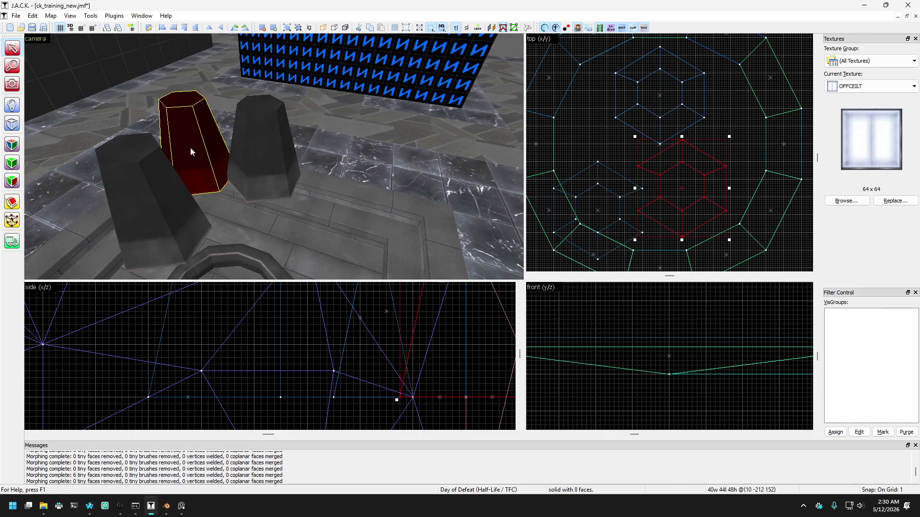
{"action": "mouse_move", "coordinate": [721, 189]}
{"action": "left_mouse_down"}
{"action": "mouse_move", "coordinate": [750, 195]}
{"action": "mouse_move", "coordinate": [738, 203]}
{"action": "left_mouse_up"}
Move the middle and left crystals together up-left so they flank the dark pillar.
{"action": "scroll", "coordinate": [723, 198], "scroll_direction": "up", "scroll_amount": 3}
{"action": "scroll", "coordinate": [639, 200], "scroll_direction": "down", "scroll_amount": 2}
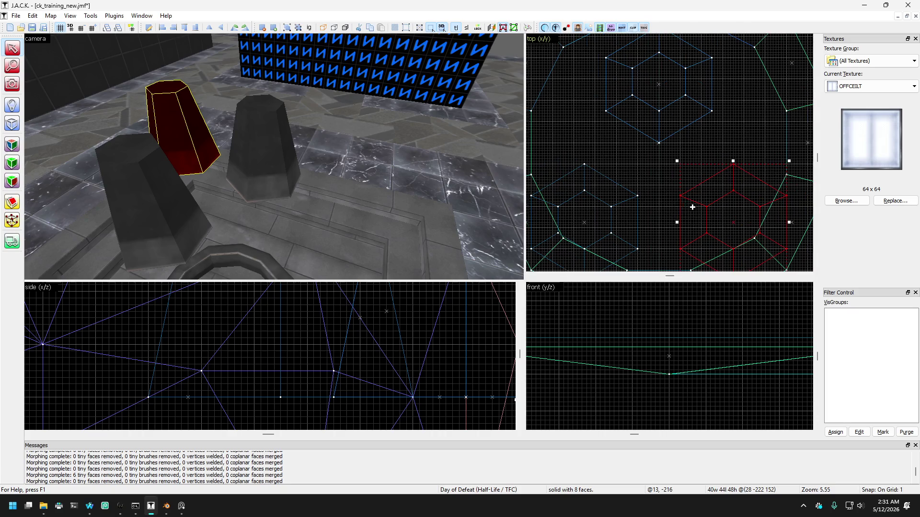
{"action": "left_click", "coordinate": [247, 164]}
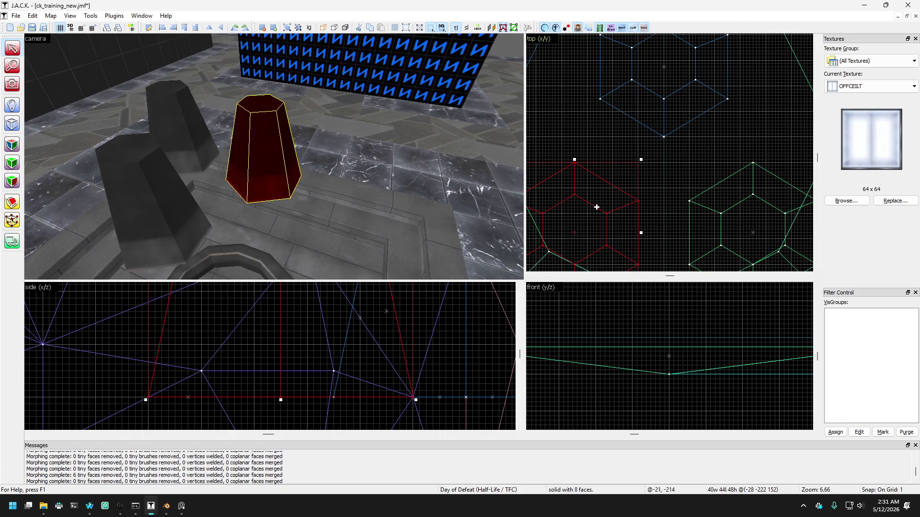
{"action": "left_click", "coordinate": [197, 139], "text": "ctrl"}
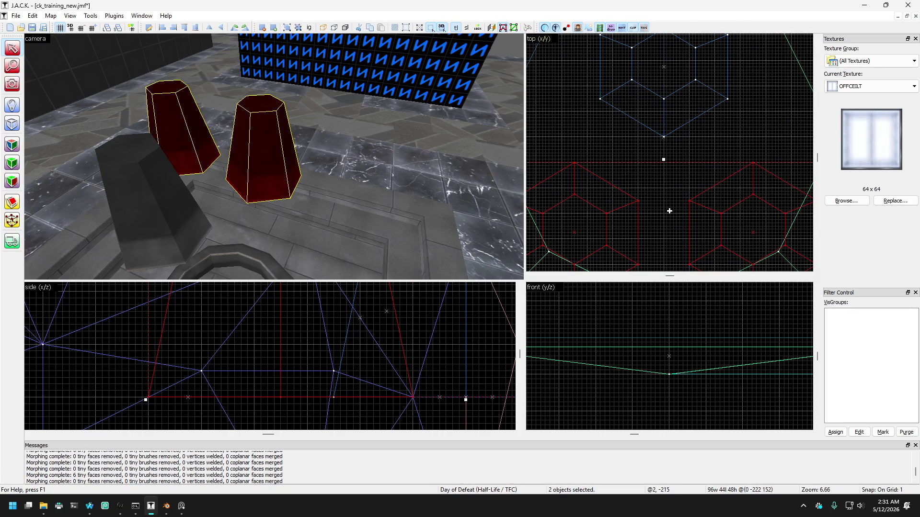
{"action": "left_click_drag", "start_coordinate": [668, 201], "coordinate": [661, 191]}
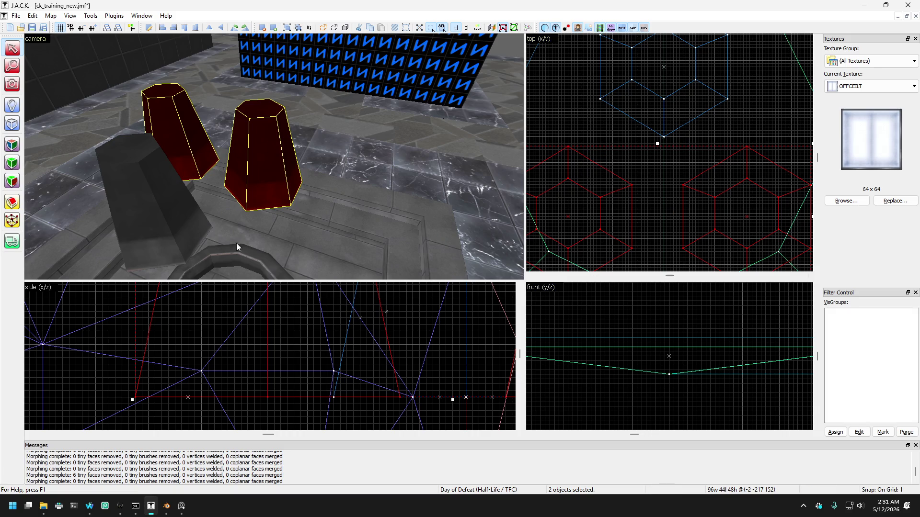
{"action": "left_click", "coordinate": [12, 84]}
{"action": "left_click_drag", "start_coordinate": [192, 158], "coordinate": [273, 157]}
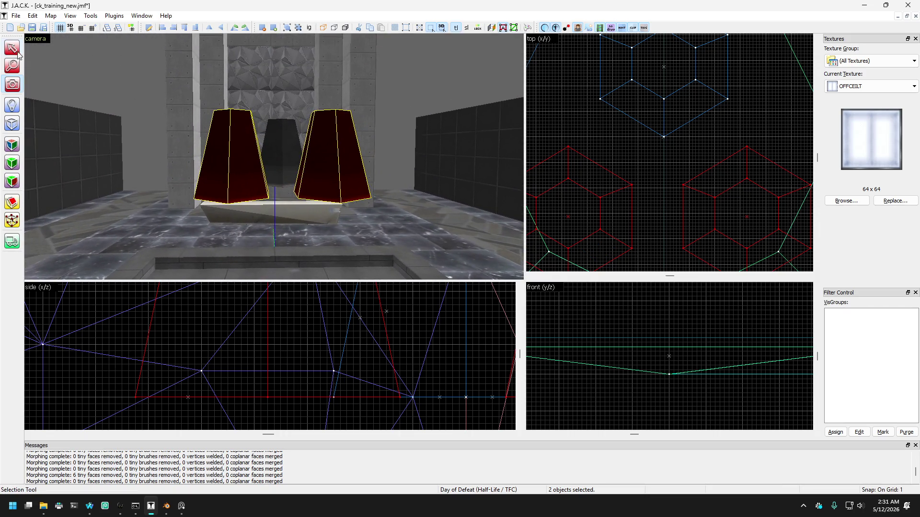
Raise both selected crystals above the altar in the Side view.
{"action": "key", "text": "shift+s"}
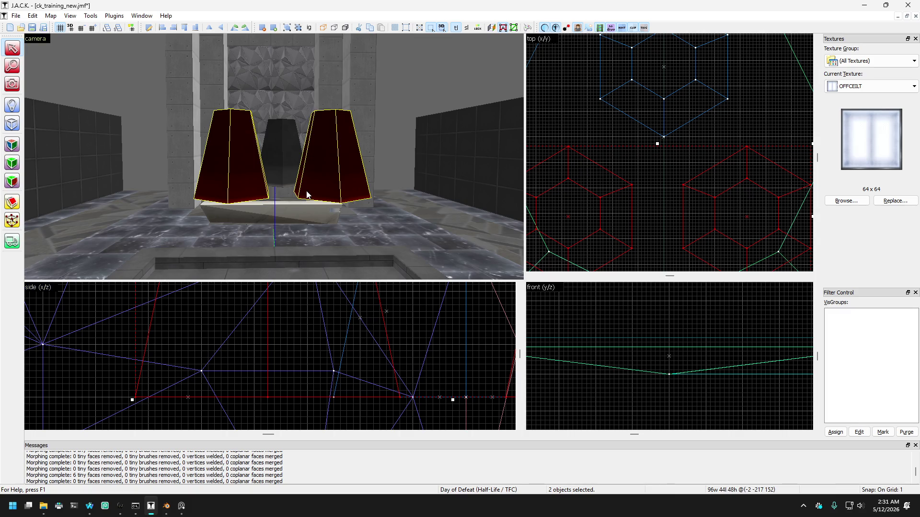
{"action": "scroll", "coordinate": [335, 349], "scroll_direction": "down", "scroll_amount": 3}
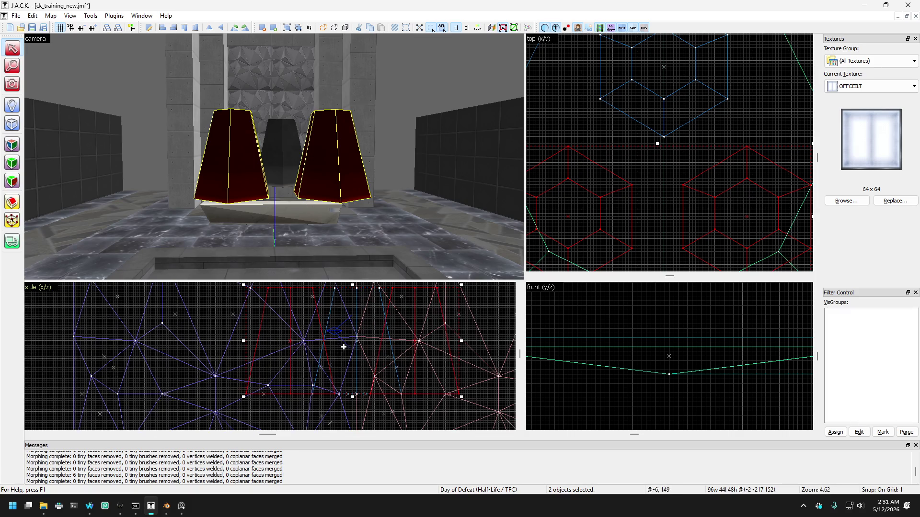
{"action": "mouse_move", "coordinate": [390, 383]}
{"action": "left_mouse_down"}
{"action": "mouse_move", "coordinate": [391, 291]}
{"action": "mouse_move", "coordinate": [386, 308]}
{"action": "mouse_move", "coordinate": [398, 315]}
{"action": "left_mouse_up"}
{"action": "scroll", "coordinate": [390, 335], "scroll_direction": "up", "scroll_amount": 2}
{"action": "scroll", "coordinate": [391, 294], "scroll_direction": "up", "scroll_amount": 1}
Lift only the left crystal higher than the other.
{"action": "left_click", "coordinate": [255, 91]}
{"action": "scroll", "coordinate": [345, 377], "scroll_direction": "down", "scroll_amount": 6}
{"action": "scroll", "coordinate": [345, 377], "scroll_direction": "up", "scroll_amount": 3}
{"action": "left_click_drag", "start_coordinate": [328, 405], "coordinate": [328, 321]}
{"action": "scroll", "coordinate": [325, 320], "scroll_direction": "up", "scroll_amount": 2}
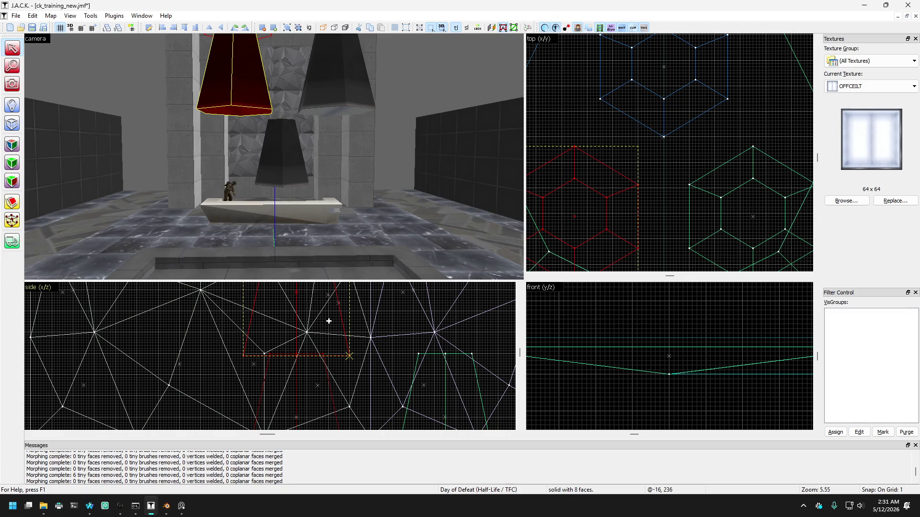
{"action": "left_click_drag", "start_coordinate": [329, 321], "coordinate": [329, 321]}
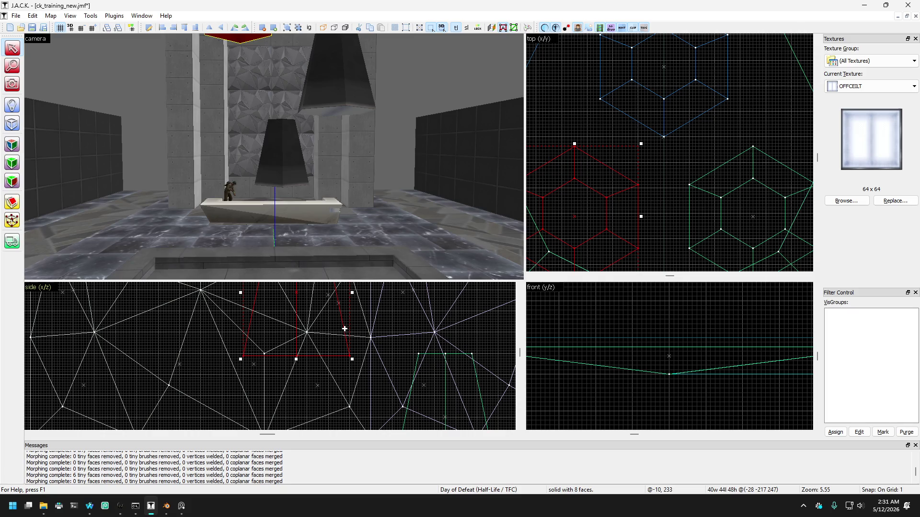
{"action": "key", "text": "shift+c"}
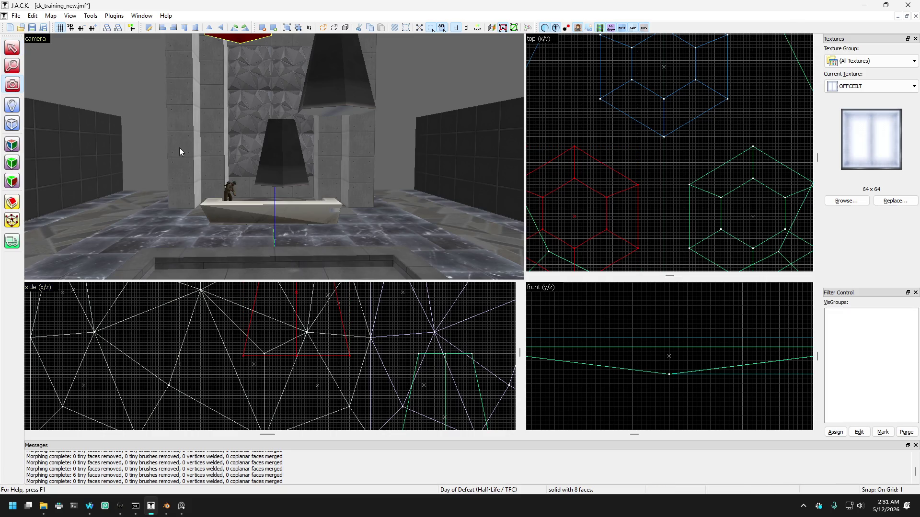
{"action": "key", "text": "z"}
{"action": "mouse_move", "coordinate": [273, 156]}
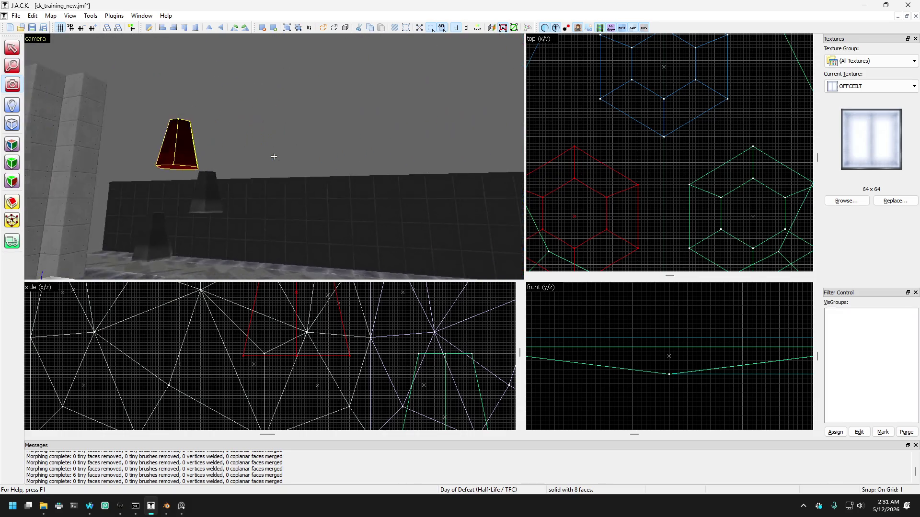
Fly the camera in and select the lower and upper crystal brushes.
{"action": "key", "text": "s"}
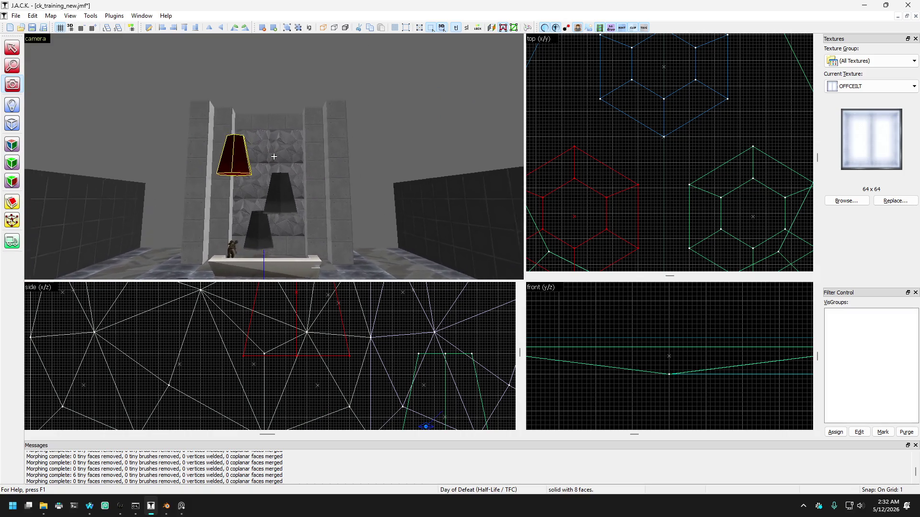
{"action": "key", "text": "s"}
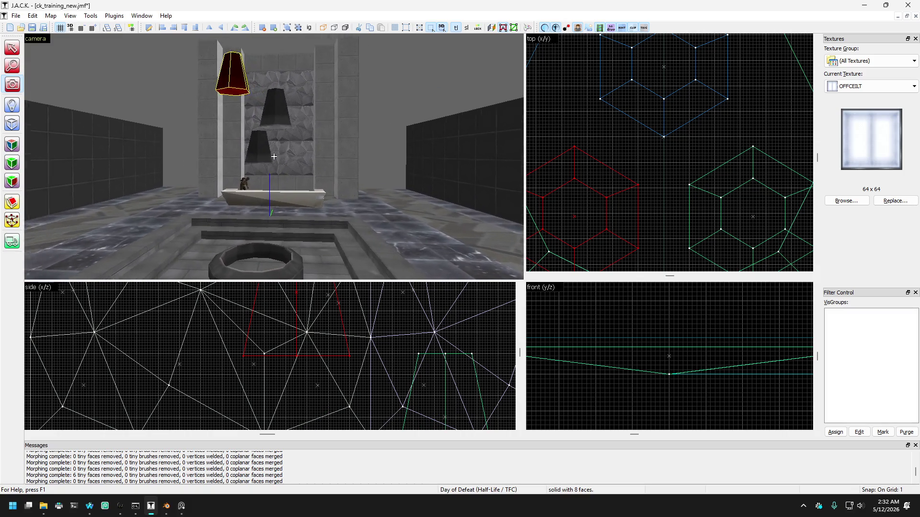
{"action": "key", "text": "w"}
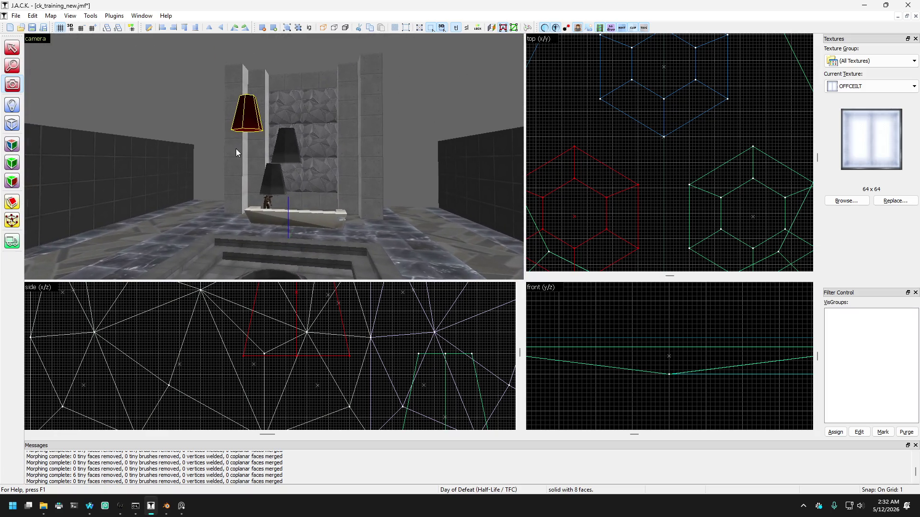
{"action": "key", "text": "shift+s"}
{"action": "left_click", "coordinate": [262, 180], "text": "ctrl"}
{"action": "left_click", "coordinate": [272, 143], "text": "ctrl"}
{"action": "scroll", "coordinate": [335, 357], "scroll_direction": "down", "scroll_amount": 2}
{"action": "scroll", "coordinate": [343, 356], "scroll_direction": "up", "scroll_amount": 4}
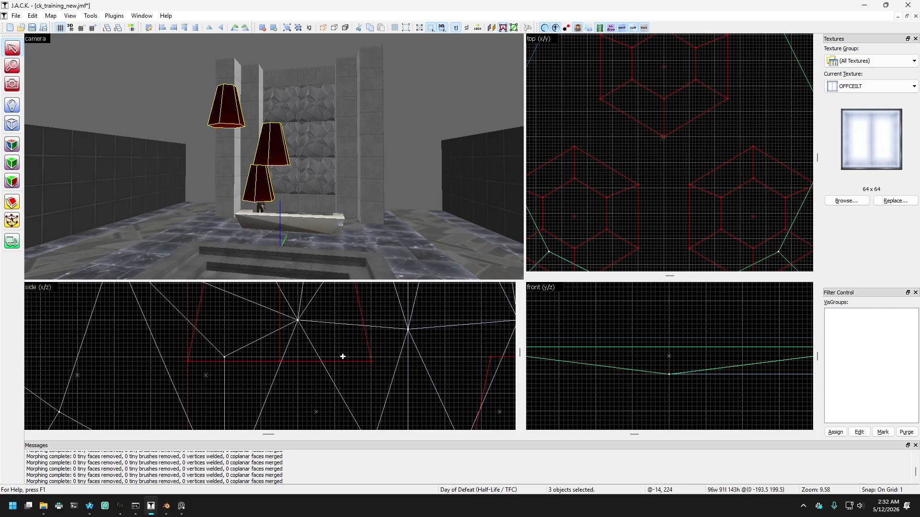
Raise only the upper-left crystal a little higher in the Side view.
{"action": "left_click", "coordinate": [225, 115]}
{"action": "left_click_drag", "start_coordinate": [331, 332], "coordinate": [331, 327]}
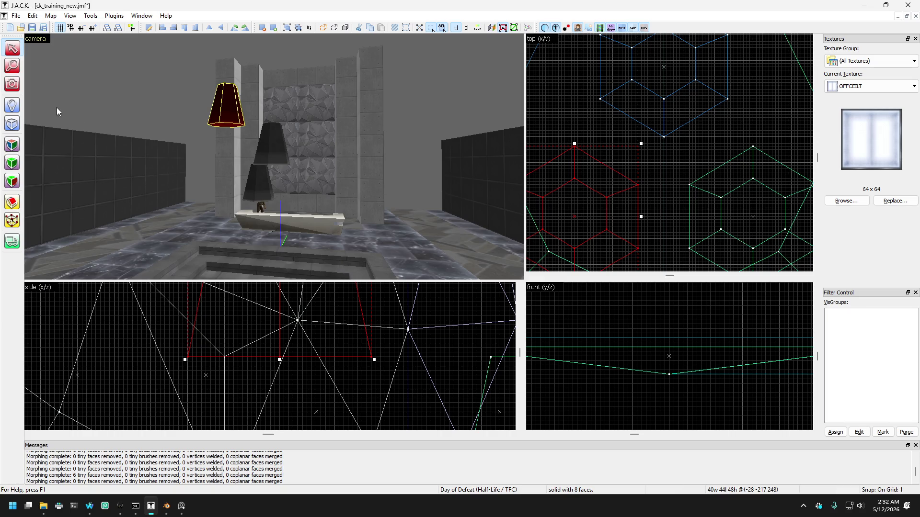
{"action": "left_click", "coordinate": [12, 84]}
{"action": "left_click_drag", "start_coordinate": [185, 151], "coordinate": [273, 157]}
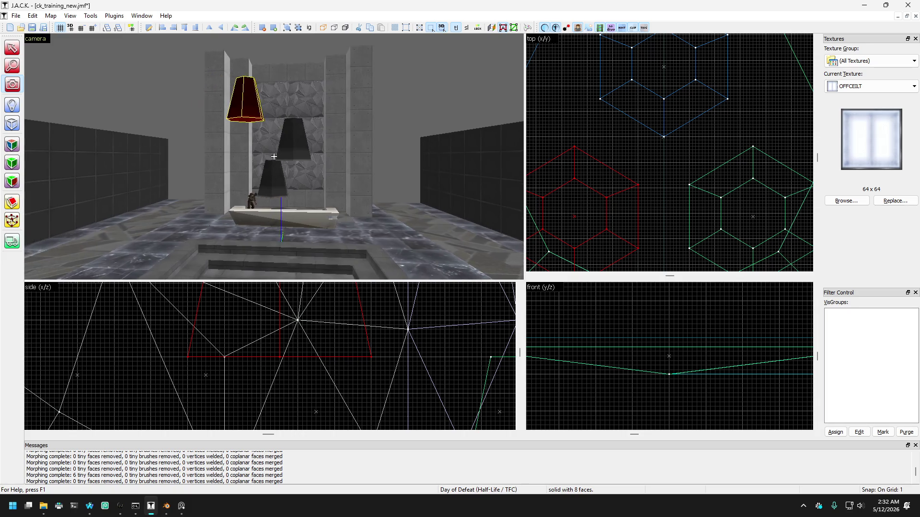
Fly the 3D view forward past the crystals toward the concrete pillar.
{"action": "key", "text": "w"}
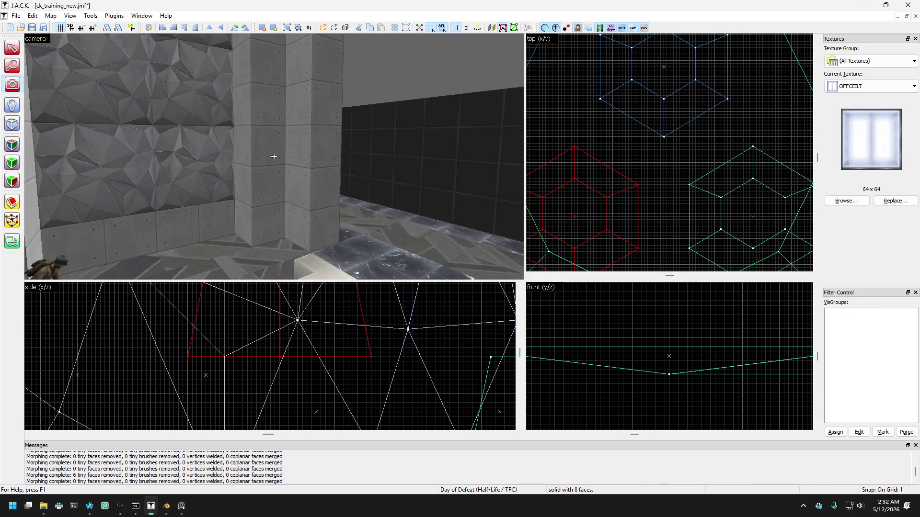
{"action": "key", "text": "w"}
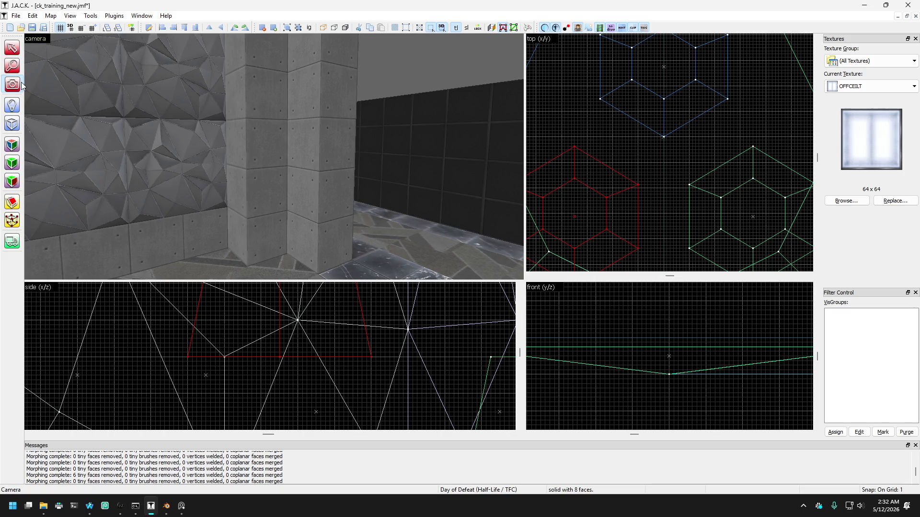
Fly the camera around to see the whole alcove, dark wall and hanging crystals.
{"action": "key", "text": "z"}
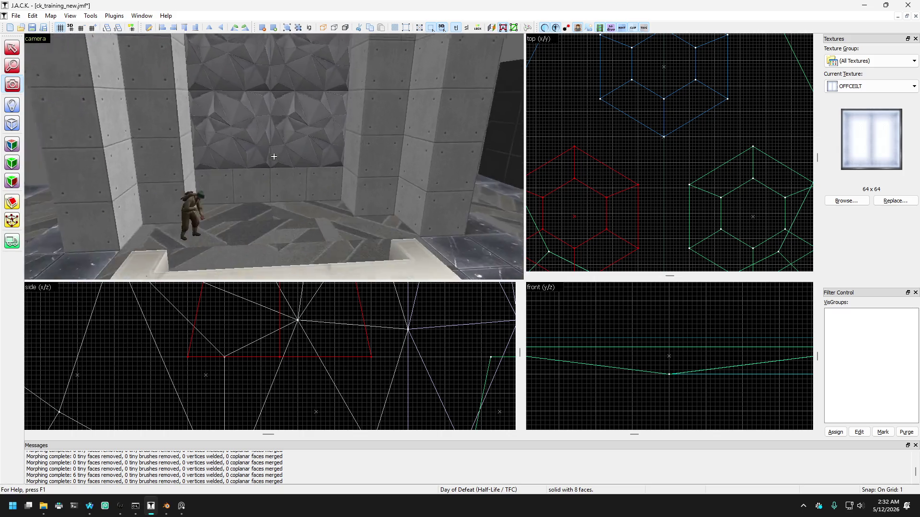
{"action": "key", "text": "s"}
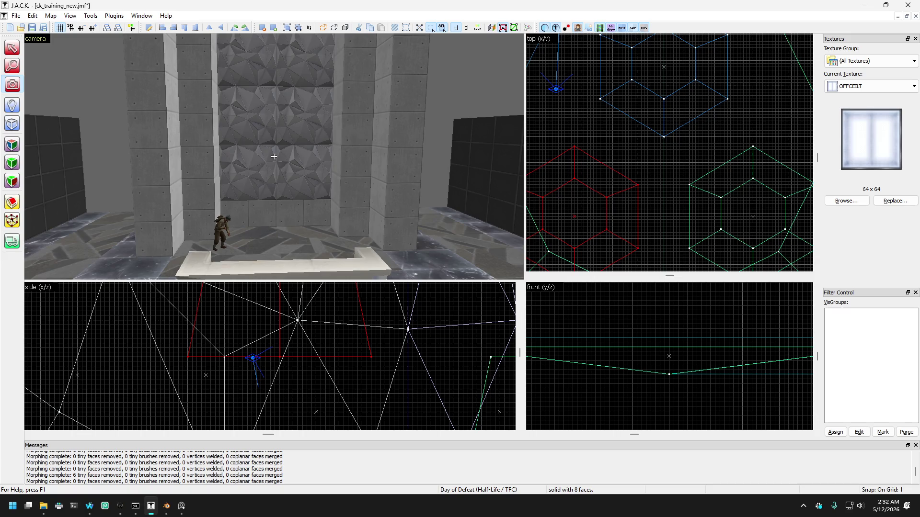
{"action": "key", "text": "w"}
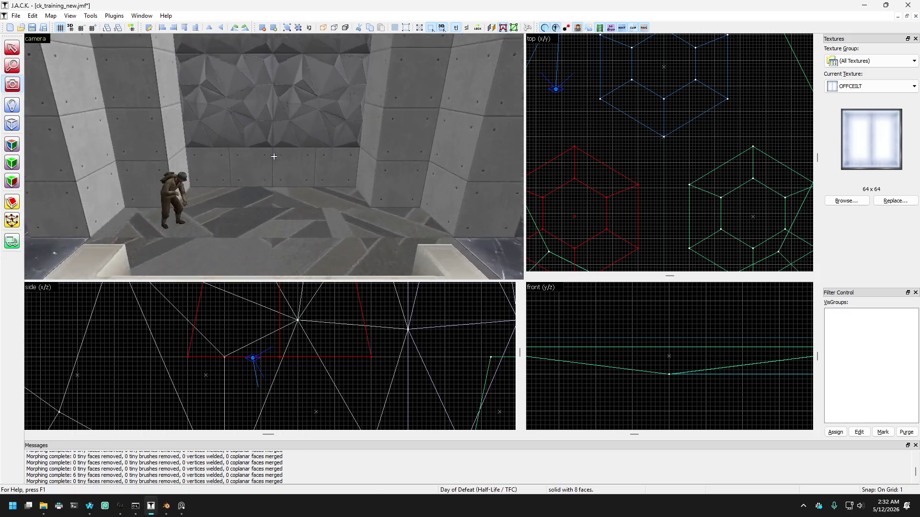
{"action": "key", "text": "s"}
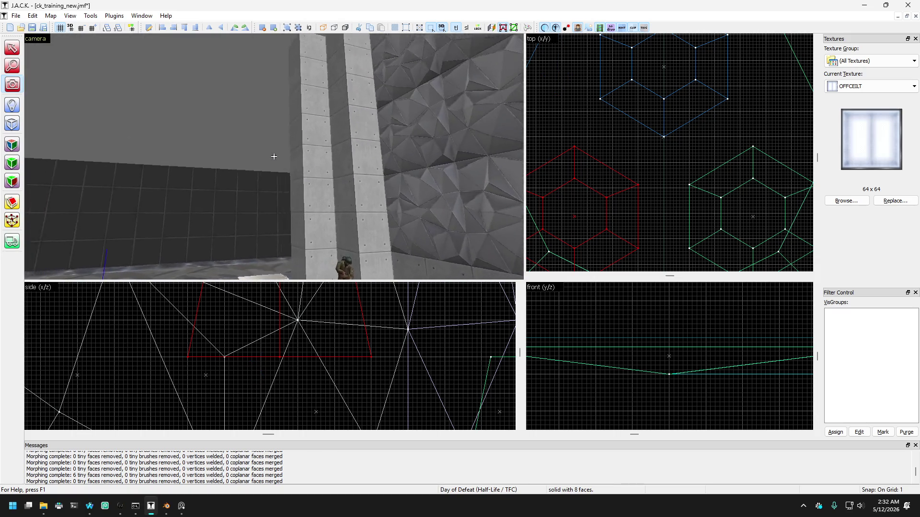
{"action": "key", "text": "s"}
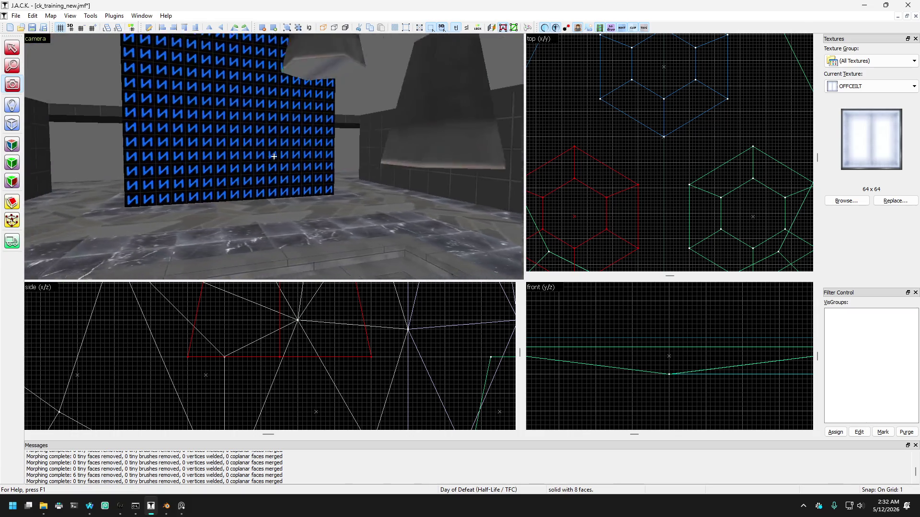
{"action": "key", "text": "w"}
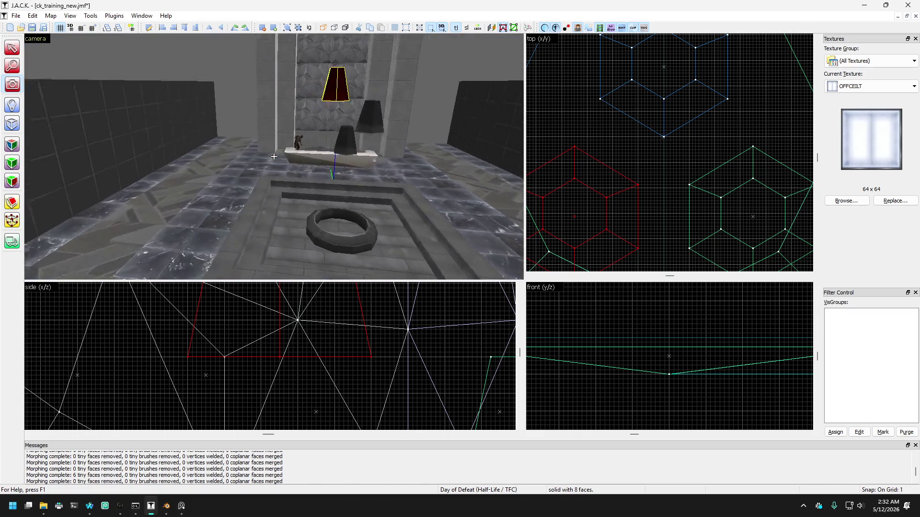
{"action": "key", "text": "s"}
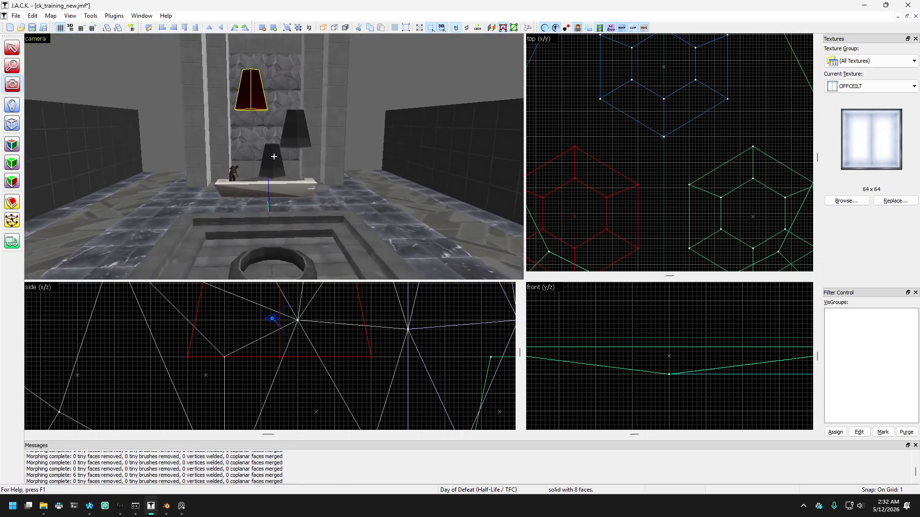
{"action": "key", "text": "s"}
{"action": "key", "text": "z"}
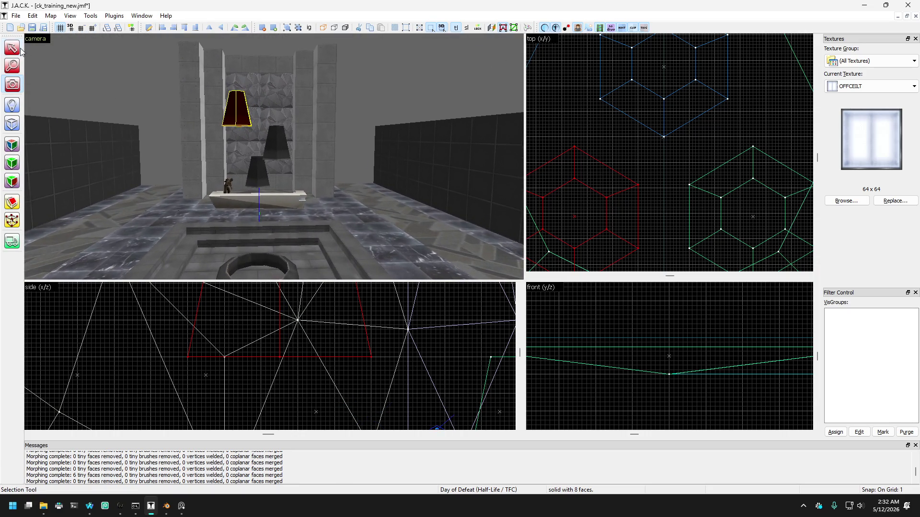
{"action": "scroll", "coordinate": [348, 308], "scroll_direction": "down", "scroll_amount": 6}
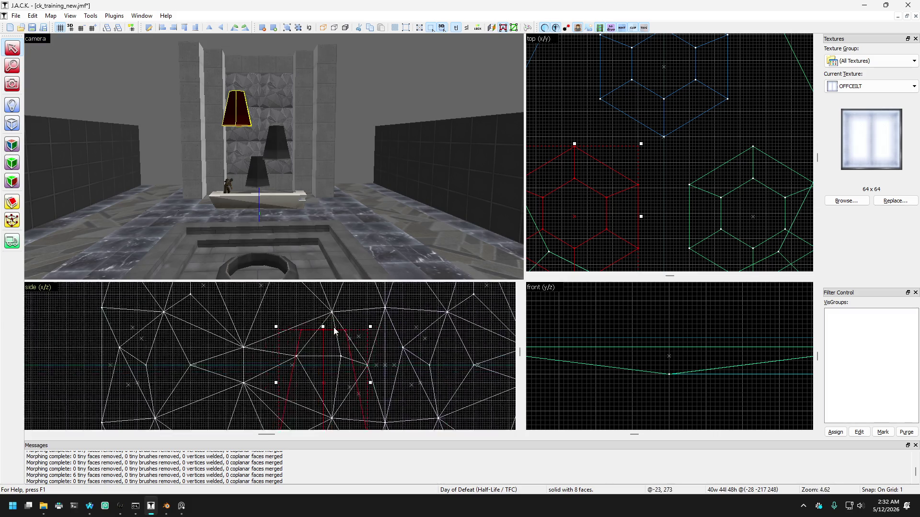
{"action": "scroll", "coordinate": [386, 353], "scroll_direction": "up", "scroll_amount": 4}
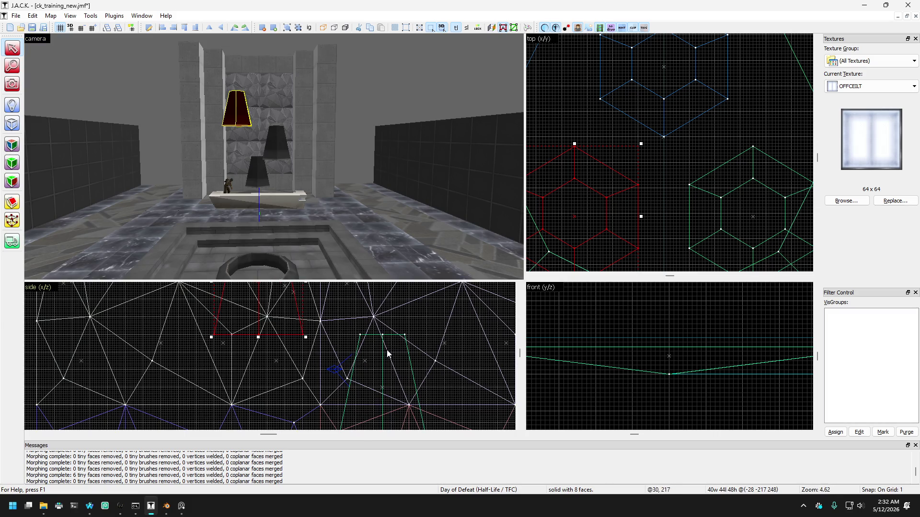
Inspect the hanging crystal brushes, then move the camera in past the lower crystal.
{"action": "left_click", "coordinate": [276, 154]}
{"action": "left_click", "coordinate": [261, 172]}
{"action": "key", "text": "Escape"}
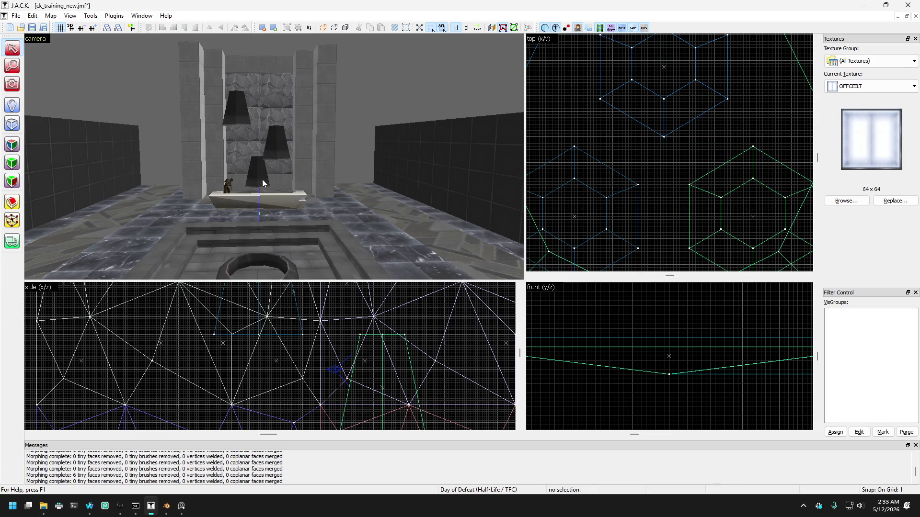
{"action": "left_click", "coordinate": [260, 176]}
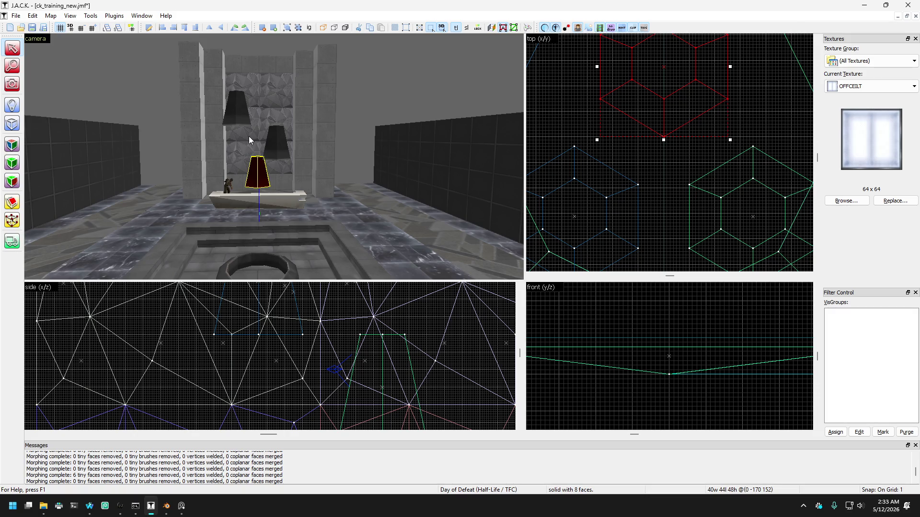
{"action": "left_click", "coordinate": [13, 86]}
{"action": "mouse_move", "coordinate": [275, 150]}
{"action": "left_mouse_down"}
{"action": "mouse_move", "coordinate": [275, 158]}
{"action": "mouse_move", "coordinate": [181, 143]}
{"action": "left_mouse_up"}
Deselect the crystal brush so nothing remains selected.
{"action": "left_click", "coordinate": [12, 48]}
{"action": "left_click", "coordinate": [277, 88]}
{"action": "scroll", "coordinate": [280, 91], "scroll_direction": "up", "scroll_amount": 3}
{"action": "scroll", "coordinate": [267, 106], "scroll_direction": "up", "scroll_amount": 1}
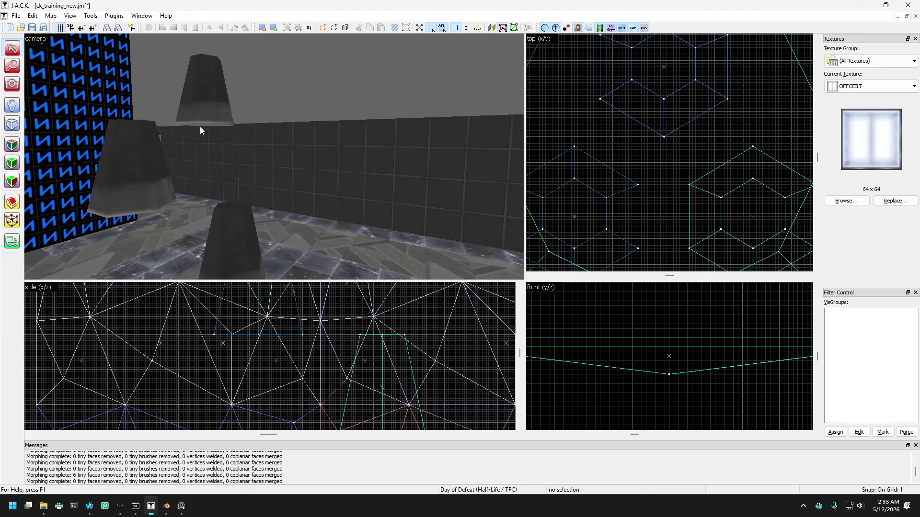
{"action": "scroll", "coordinate": [144, 115], "scroll_direction": "up", "scroll_amount": 1}
{"action": "left_click", "coordinate": [15, 89]}
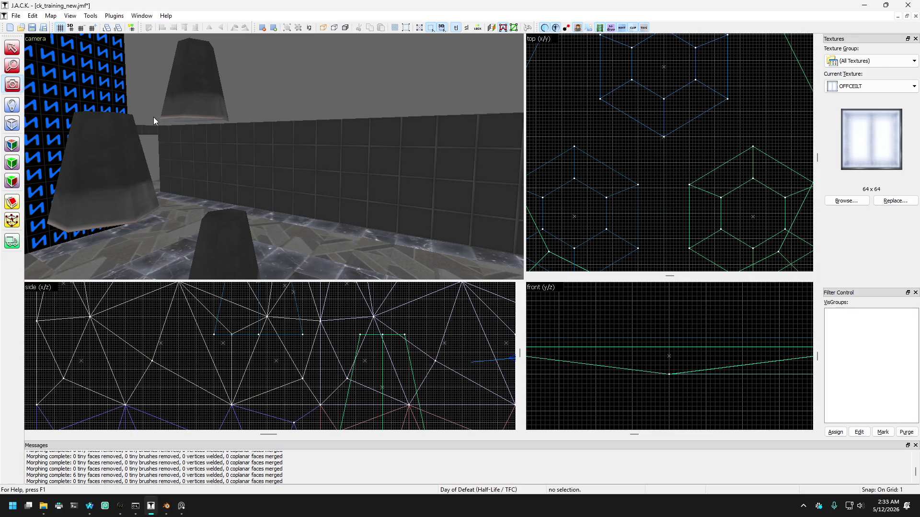
Turn off the selection overlay depth test with Ctrl+D.
{"action": "key", "text": "z"}
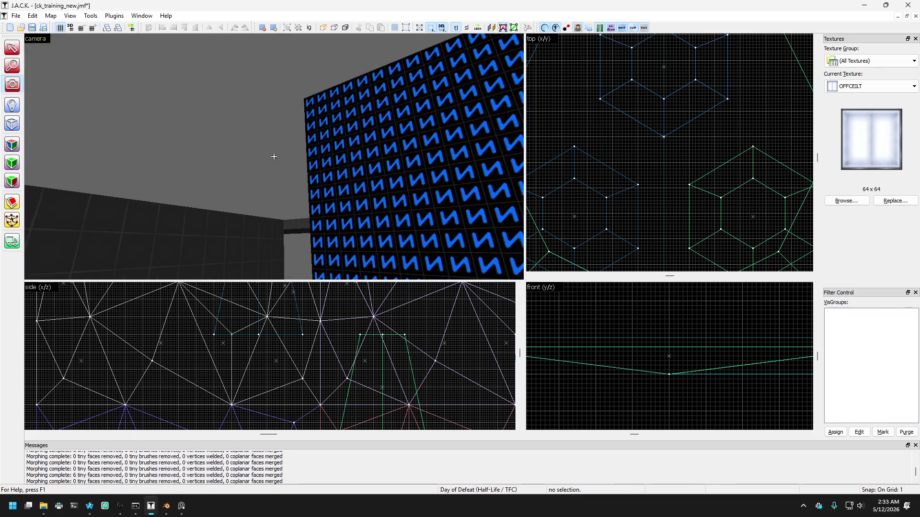
{"action": "key", "text": "z"}
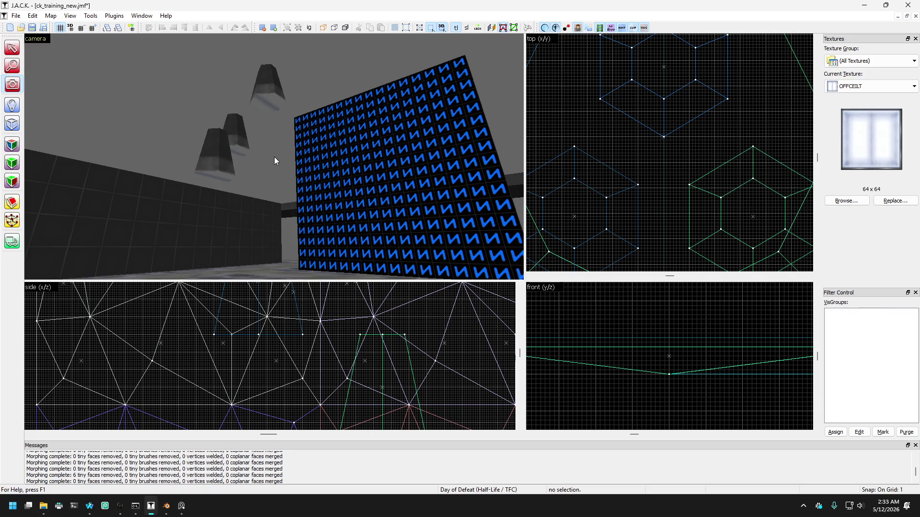
{"action": "key", "text": "ctrl+d"}
Fly the 3D view past the ring pit and boat to the blue N-tiled wall.
{"action": "key", "text": "z"}
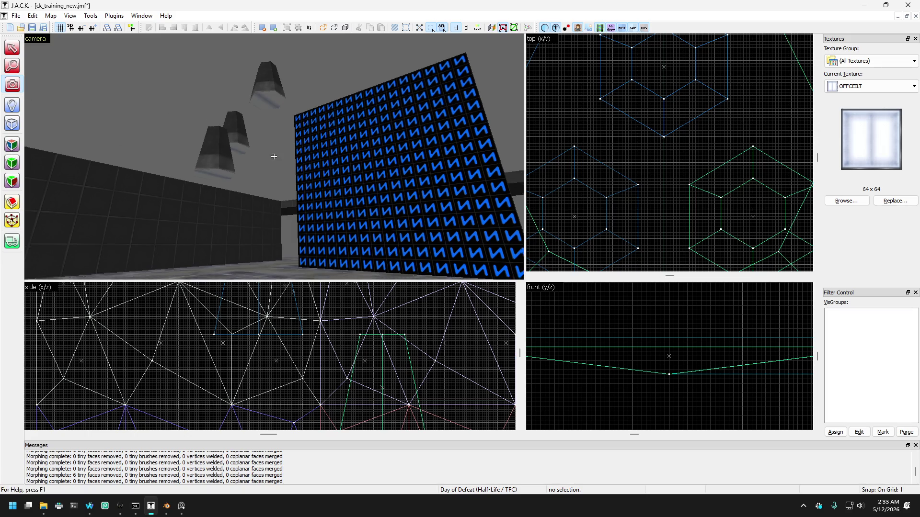
{"action": "key", "text": "w"}
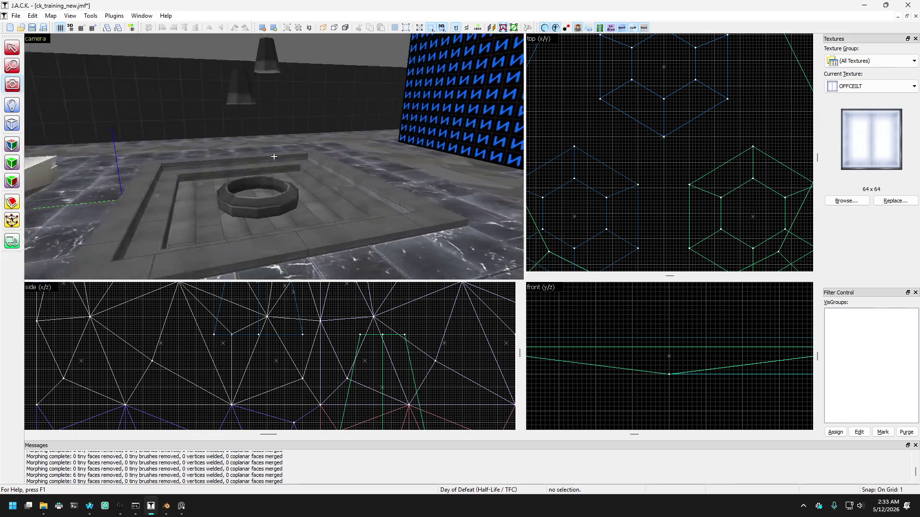
{"action": "key", "text": "w"}
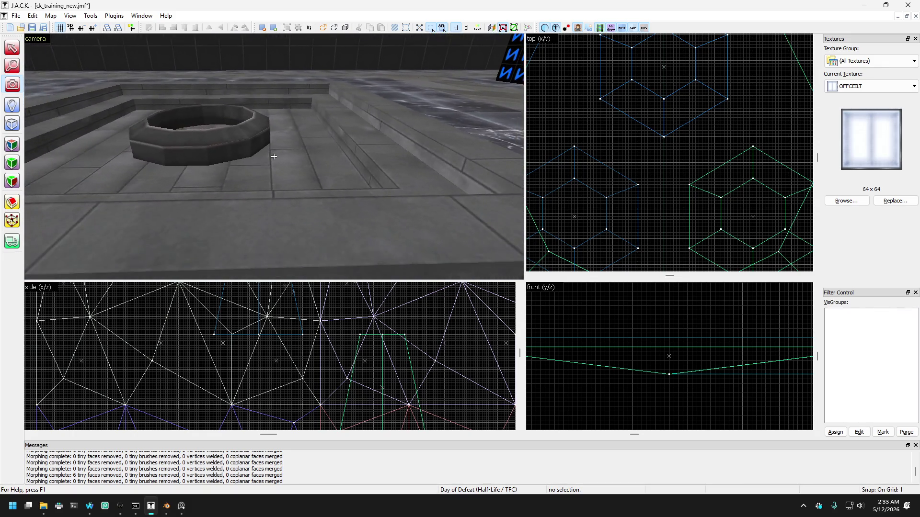
{"action": "key", "text": "s"}
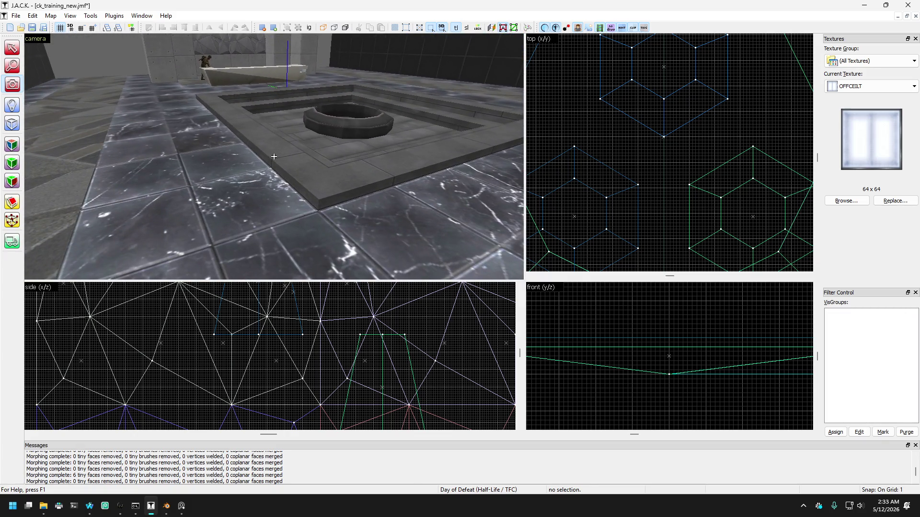
{"action": "key", "text": "s"}
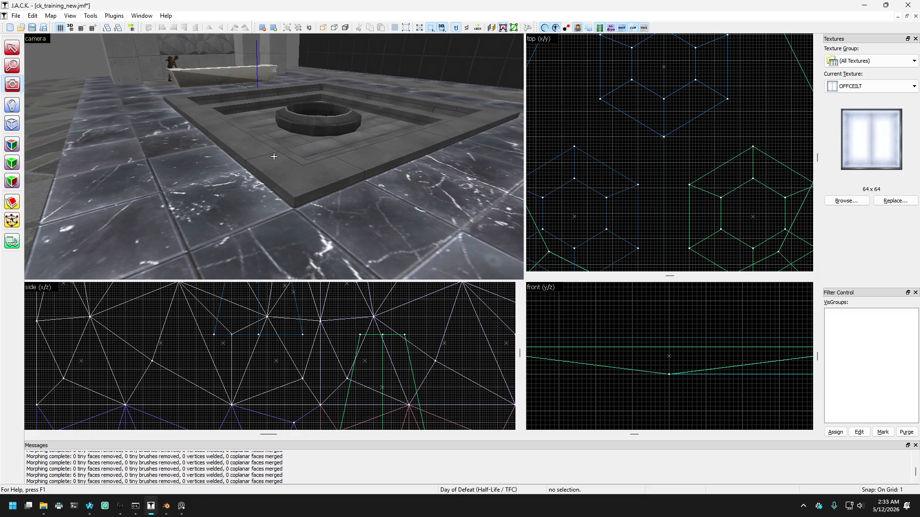
{"action": "mouse_move", "coordinate": [274, 156]}
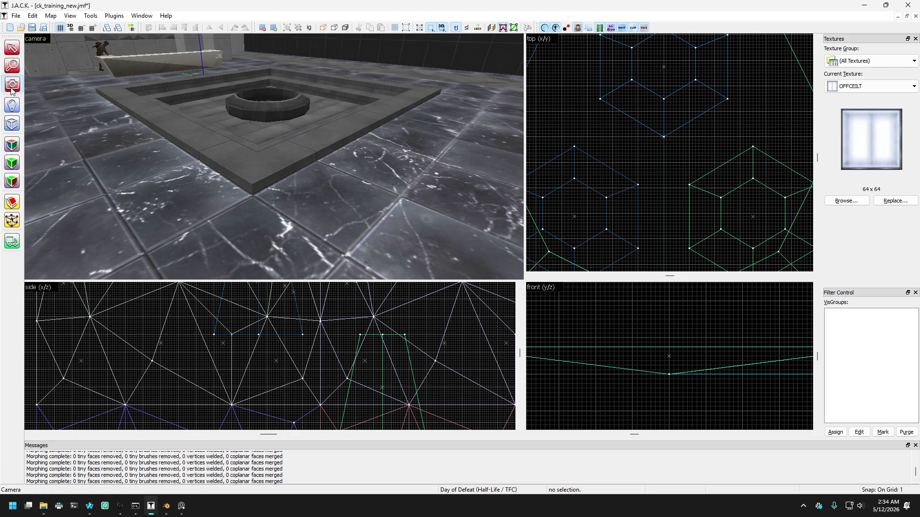
{"action": "key", "text": "z"}
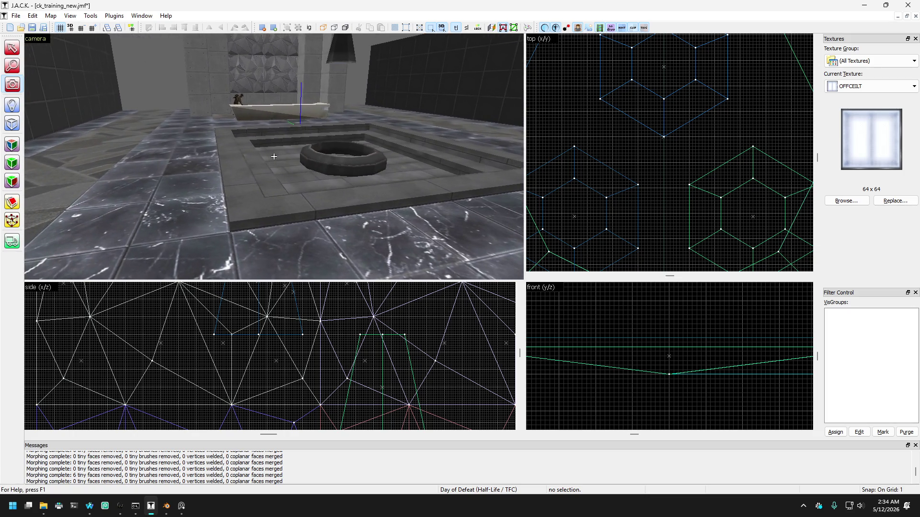
{"action": "key", "text": "z"}
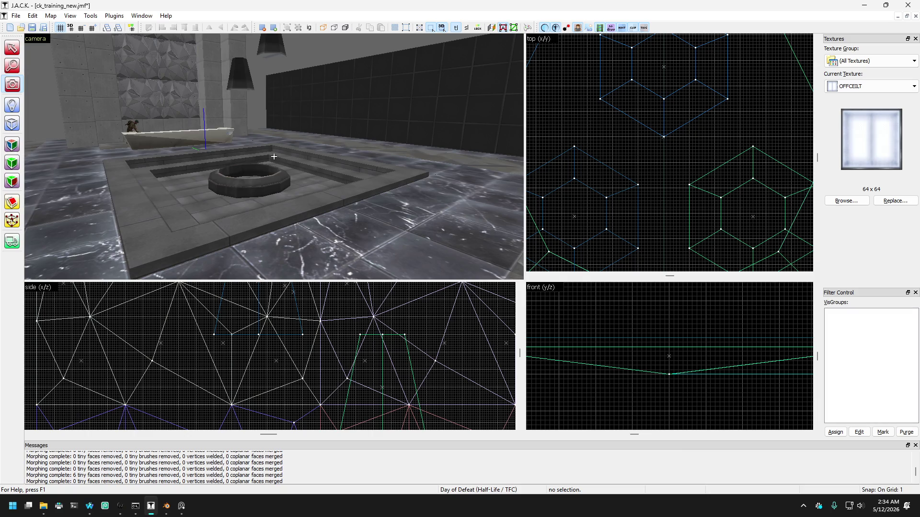
{"action": "key", "text": "w"}
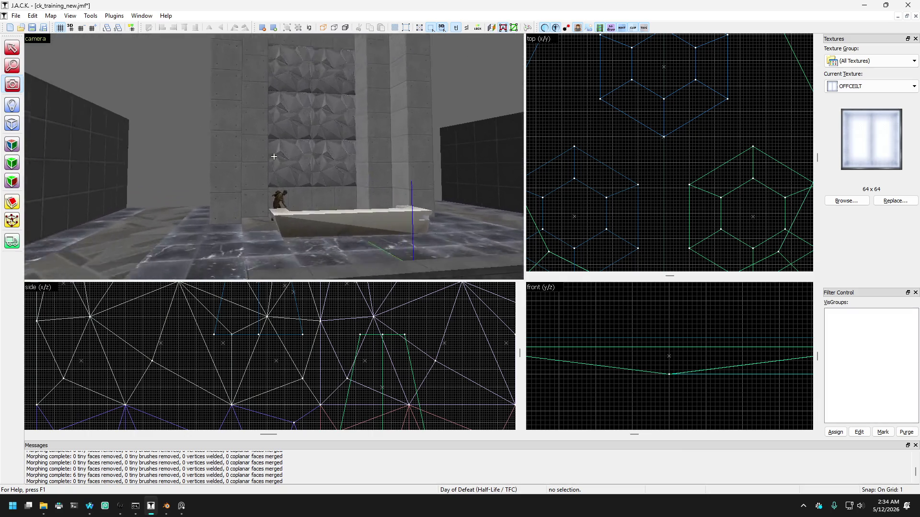
{"action": "key", "text": "w"}
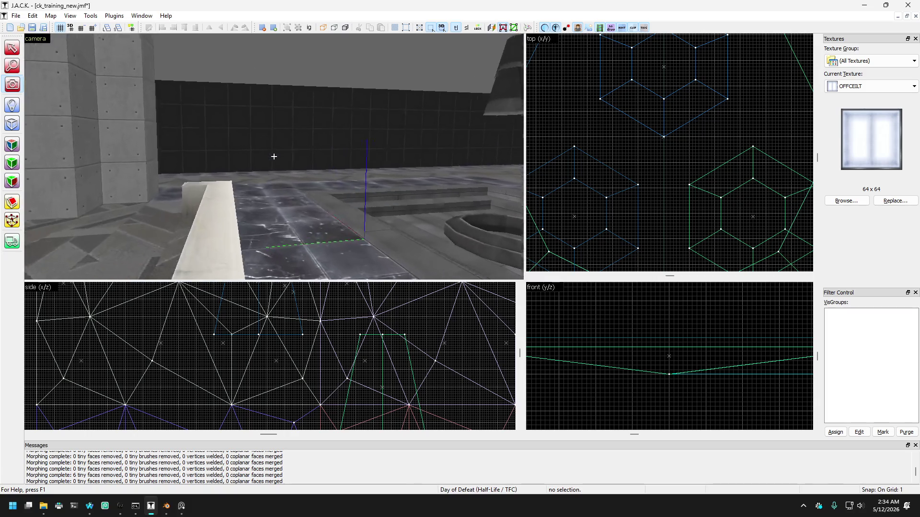
{"action": "key", "text": "w"}
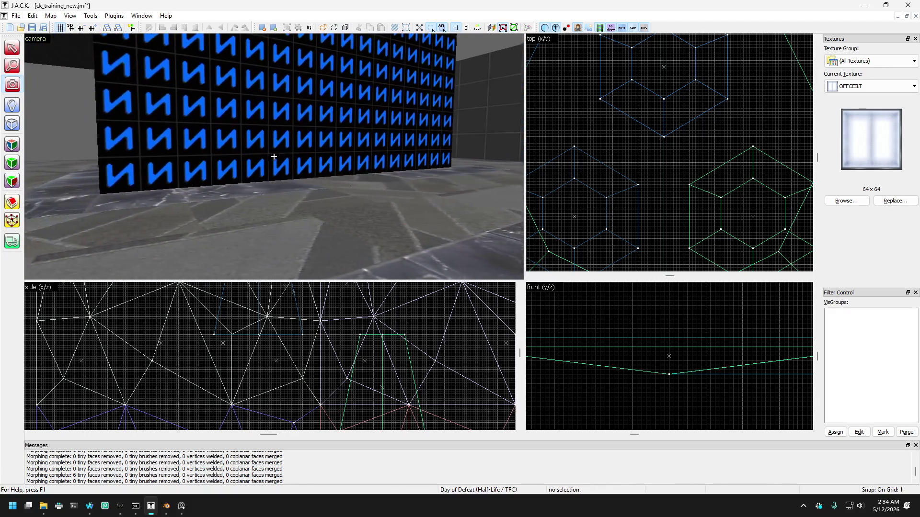
{"action": "key", "text": "z"}
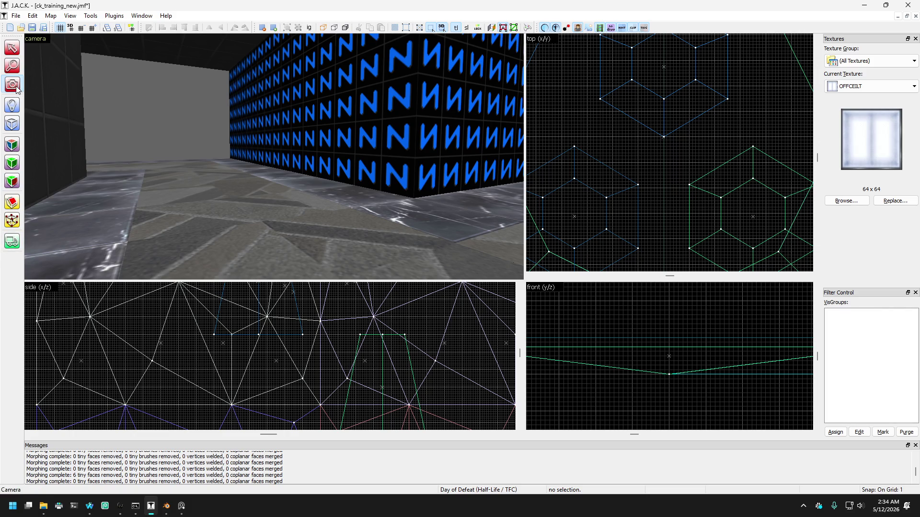
{"action": "key", "text": "Page_Down"}
{"action": "key", "text": "Down"}
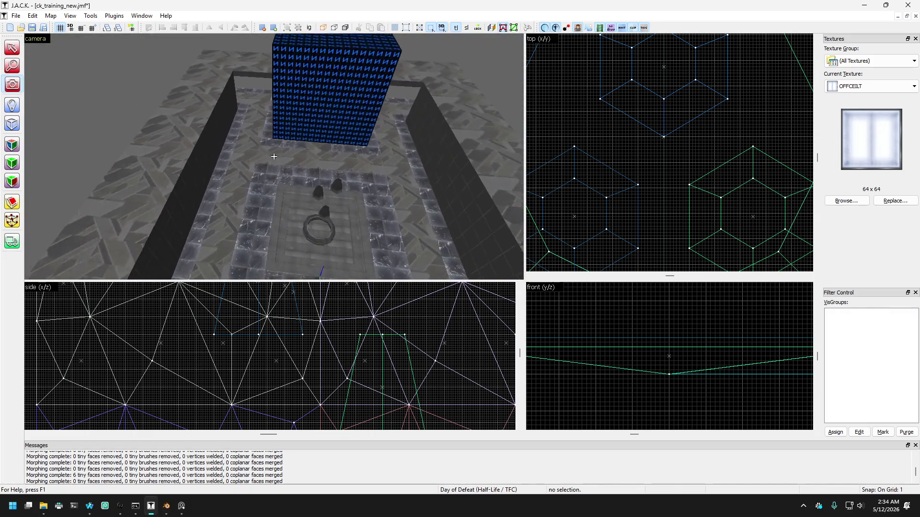
{"action": "key", "text": "Up"}
{"action": "key", "text": "Down"}
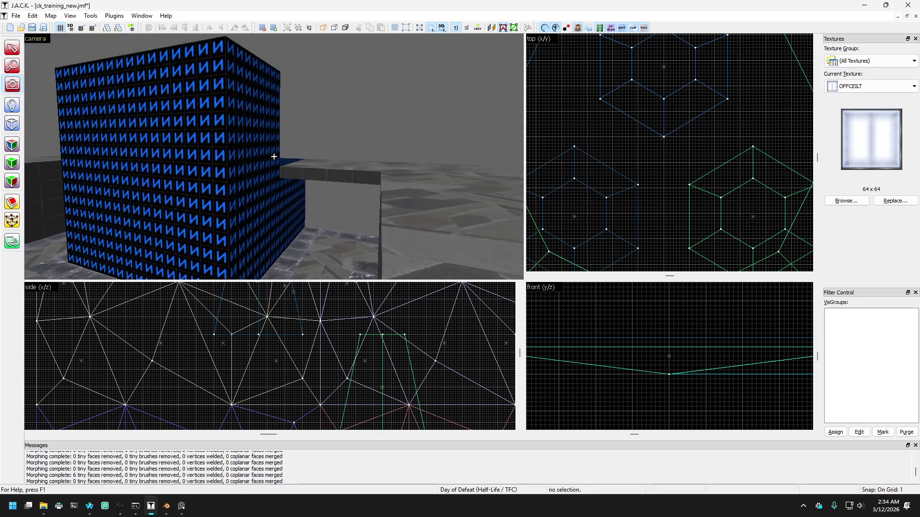
{"action": "key", "text": "Up"}
{"action": "key", "text": "Down"}
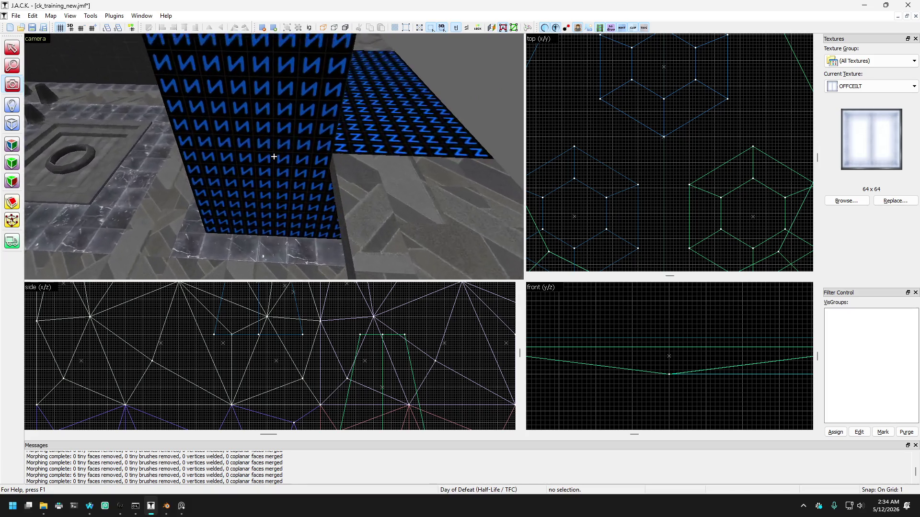
{"action": "key", "text": "Down"}
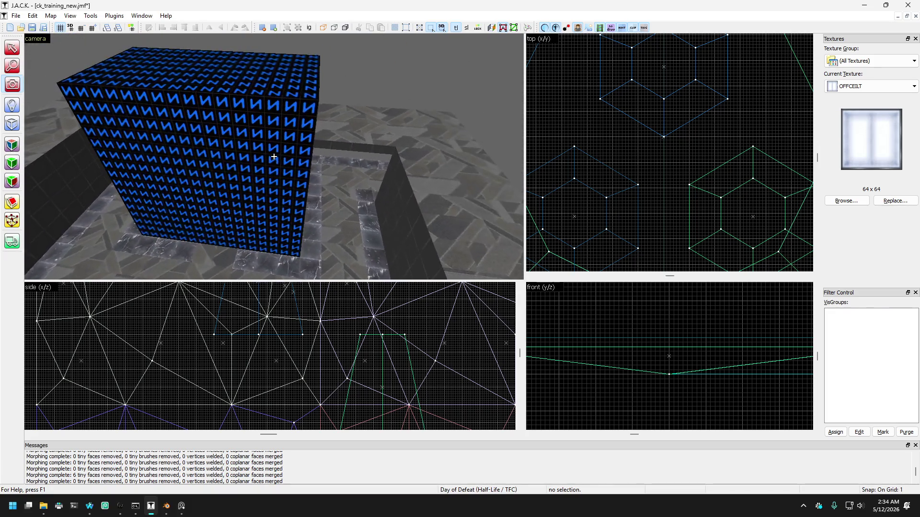
{"action": "key", "text": "Right"}
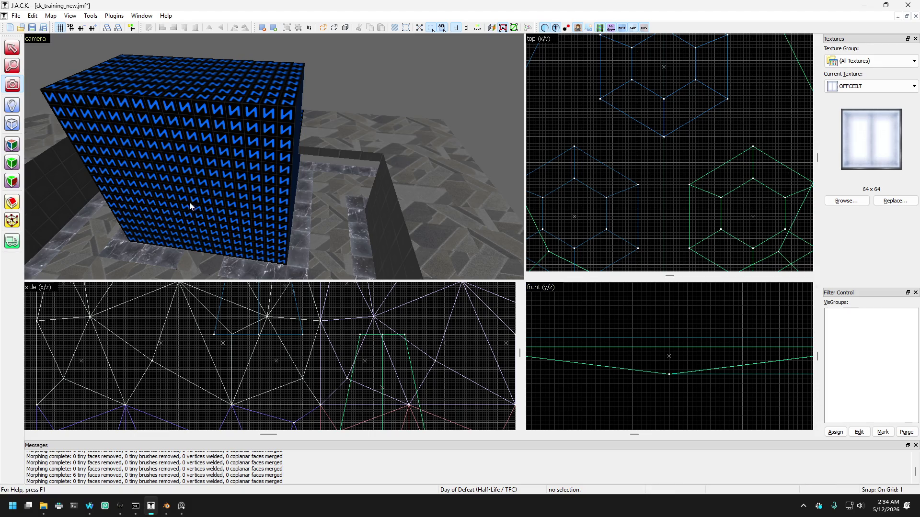
{"action": "key", "text": "z"}
{"action": "key", "text": "w"}
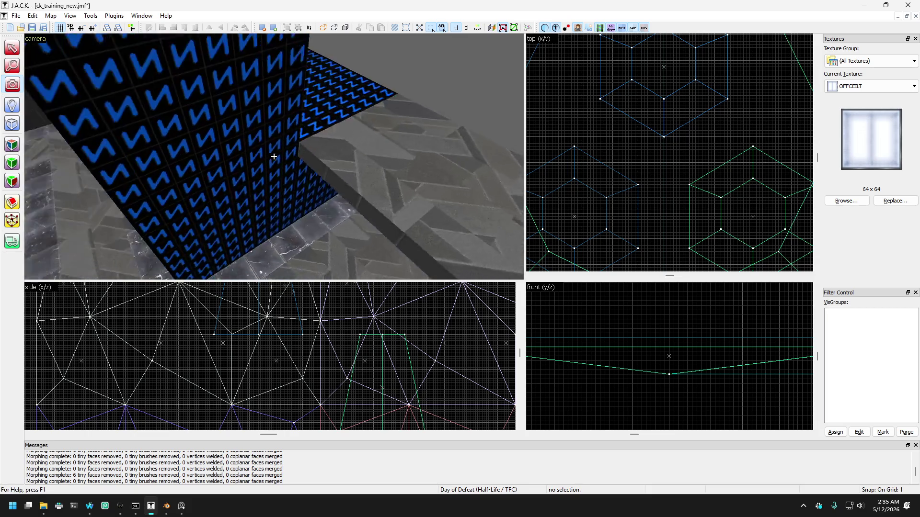
{"action": "key", "text": "a"}
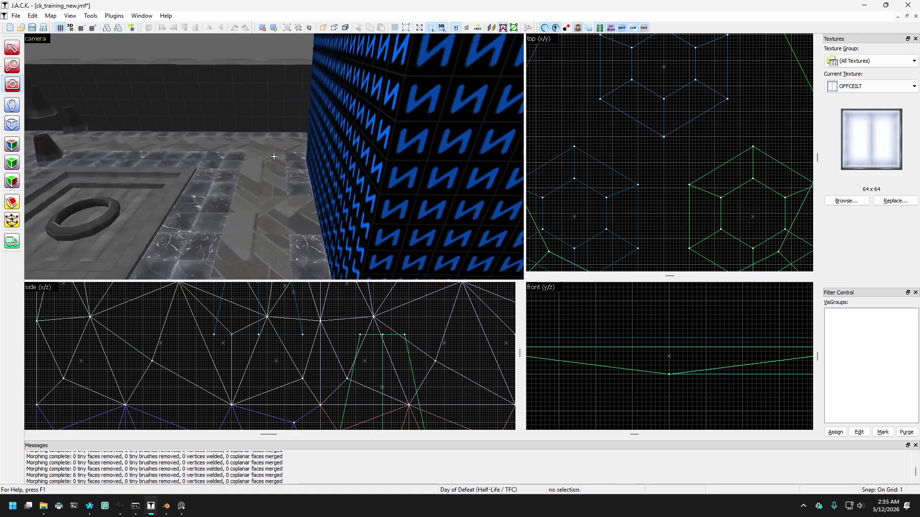
{"action": "key", "text": "s"}
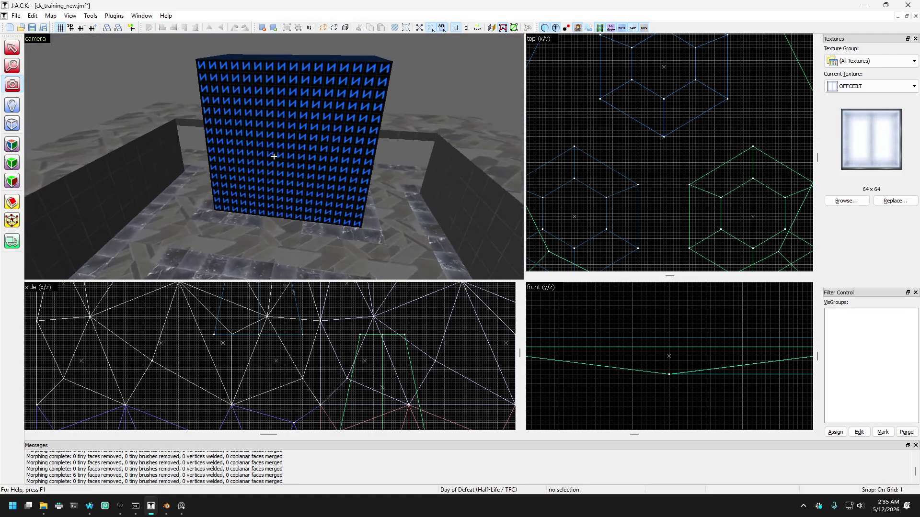
{"action": "key", "text": "w"}
{"action": "key", "text": "w"}
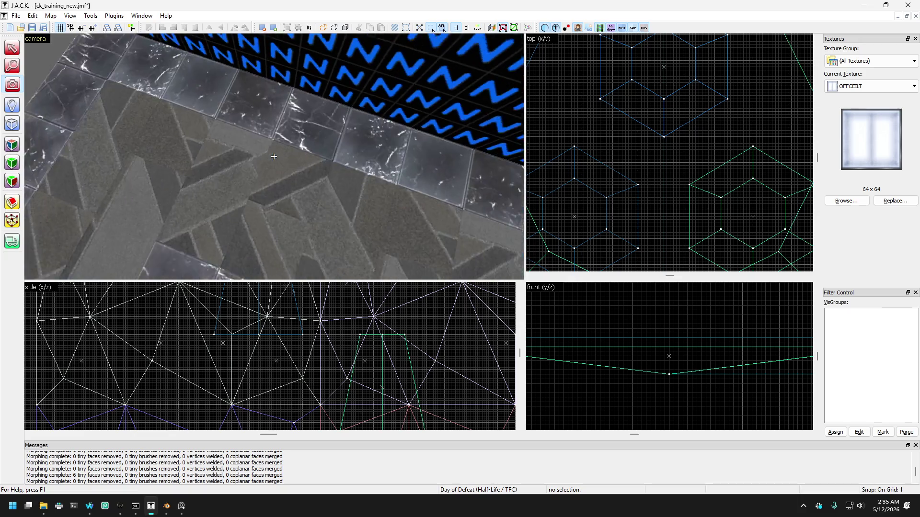
{"action": "key", "text": "z"}
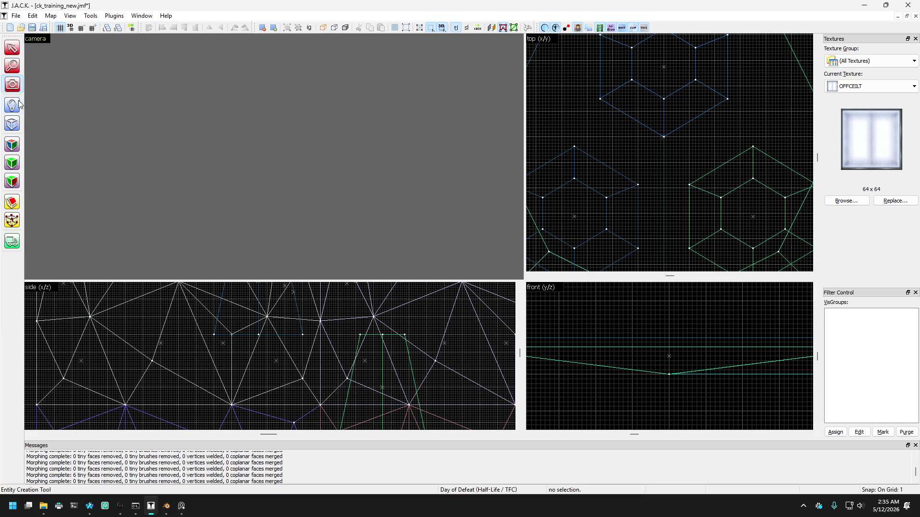
{"action": "key", "text": "z"}
{"action": "mouse_move", "coordinate": [274, 156]}
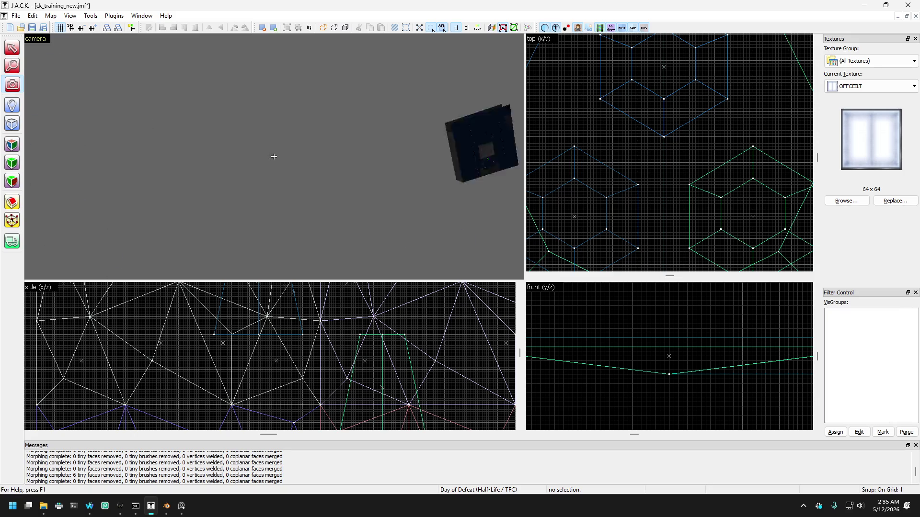
{"action": "key", "text": "w"}
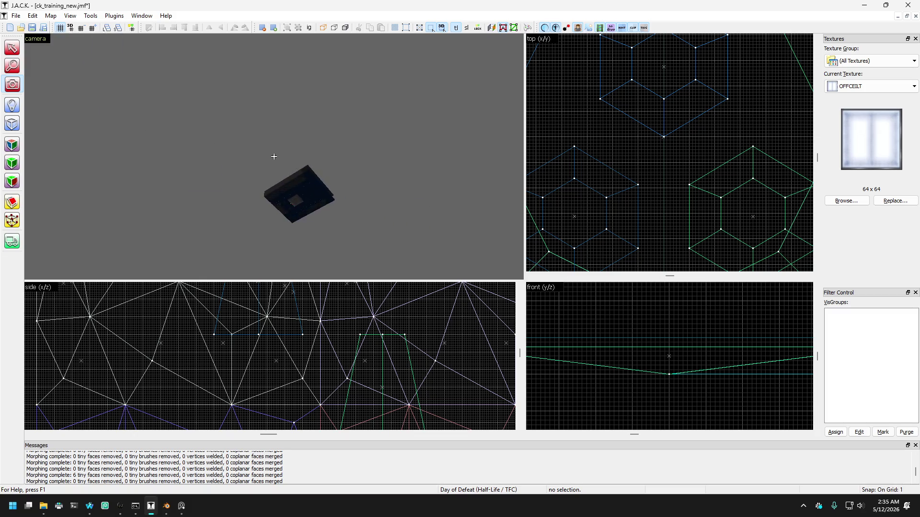
{"action": "key", "text": "w"}
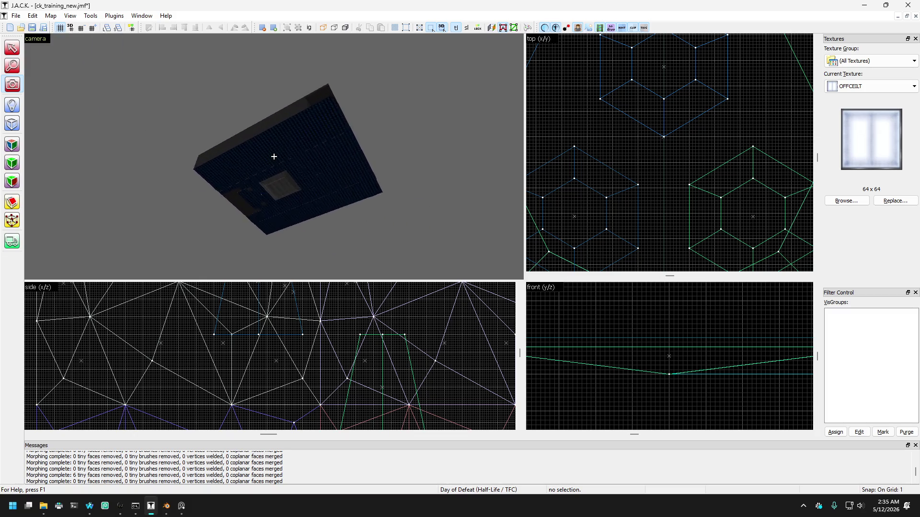
{"action": "key", "text": "s"}
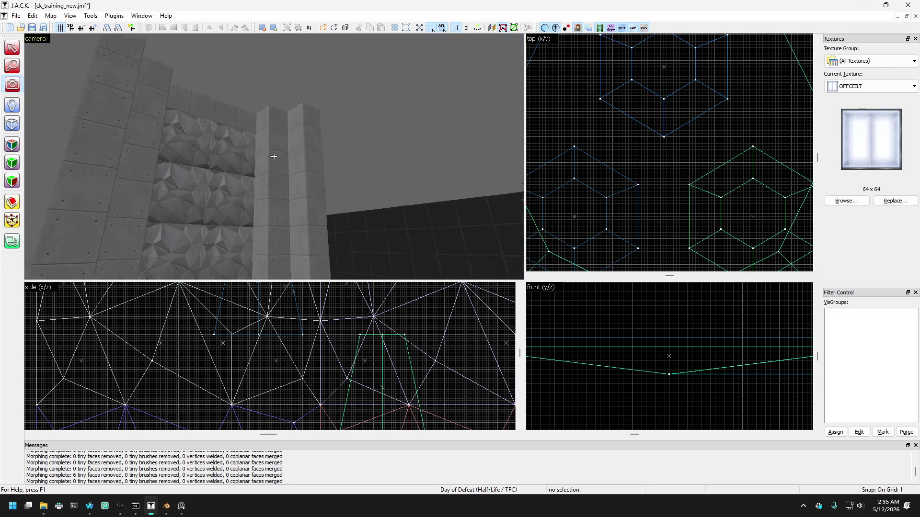
{"action": "key", "text": "z"}
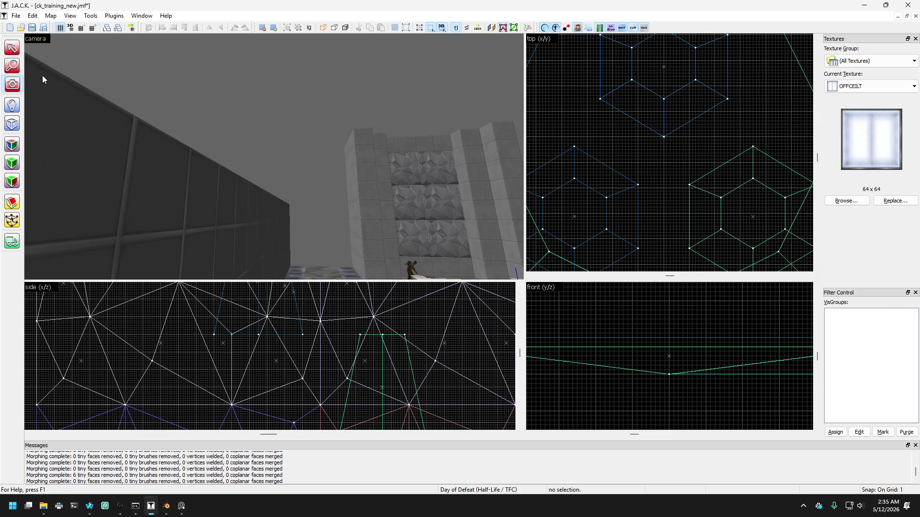
{"action": "key", "text": "z"}
{"action": "key", "text": "w"}
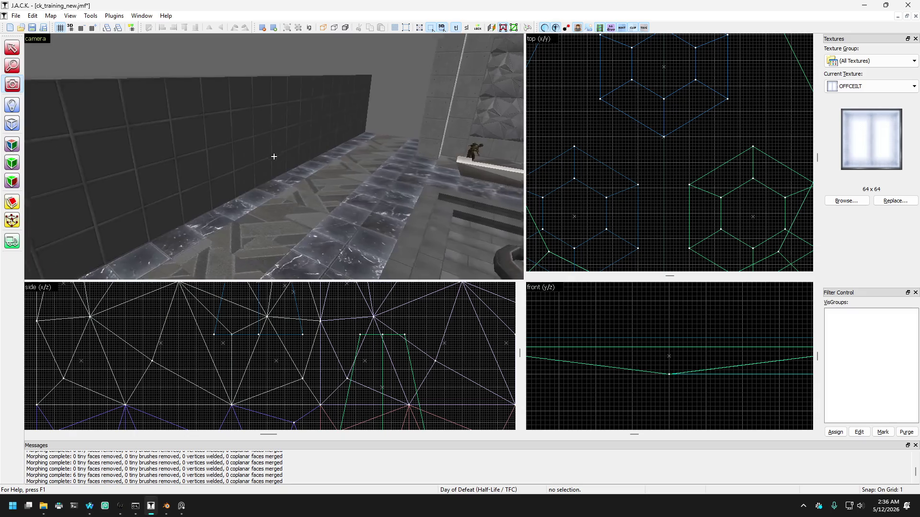
{"action": "key", "text": "s"}
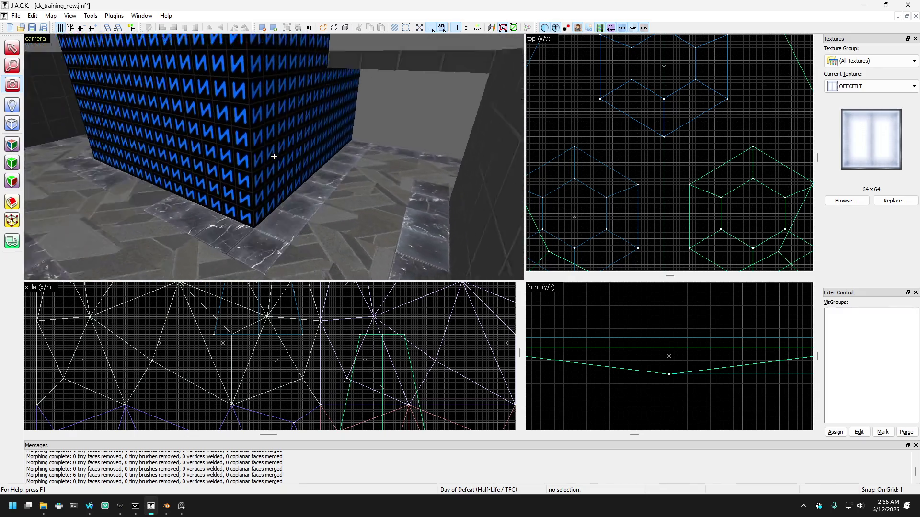
{"action": "key", "text": "w"}
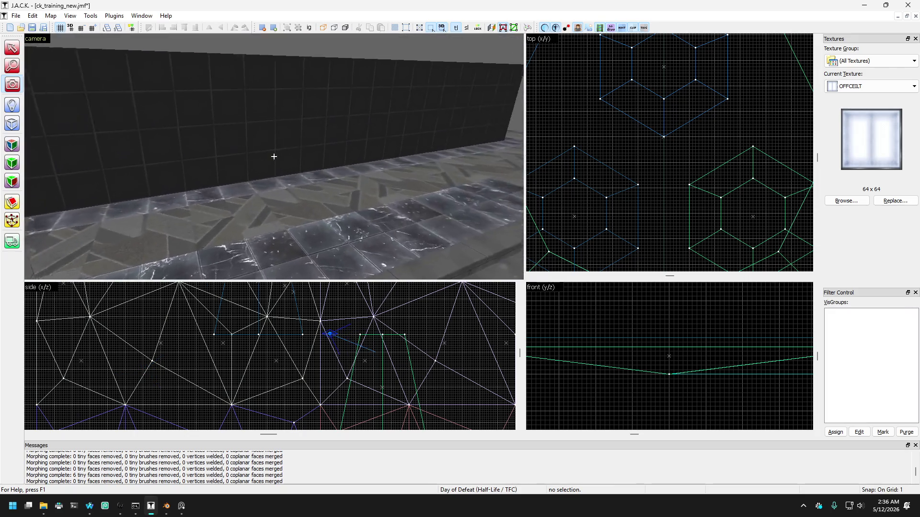
{"action": "key", "text": "z"}
With the Texture Application tool, select the dark OFFCEIL wall face plus two more wall faces.
{"action": "left_click", "coordinate": [12, 145]}
{"action": "left_click", "coordinate": [112, 150]}
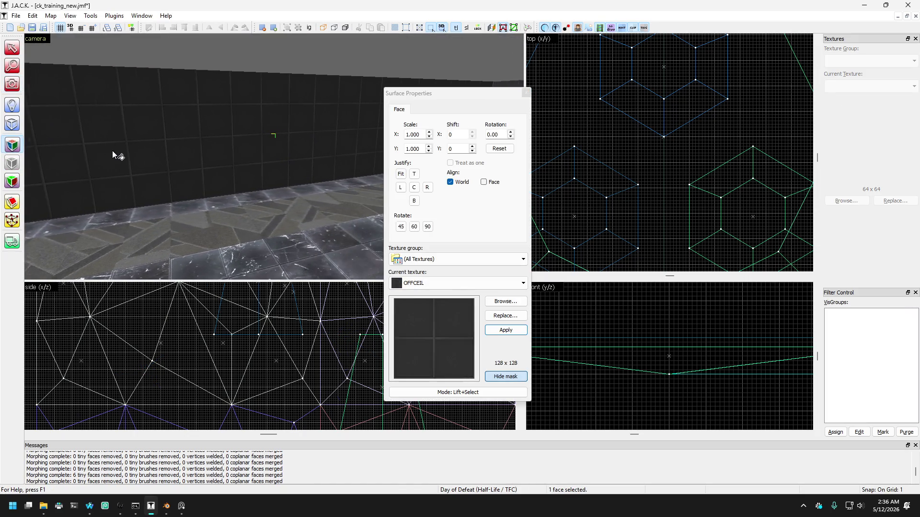
{"action": "key", "text": "Right"}
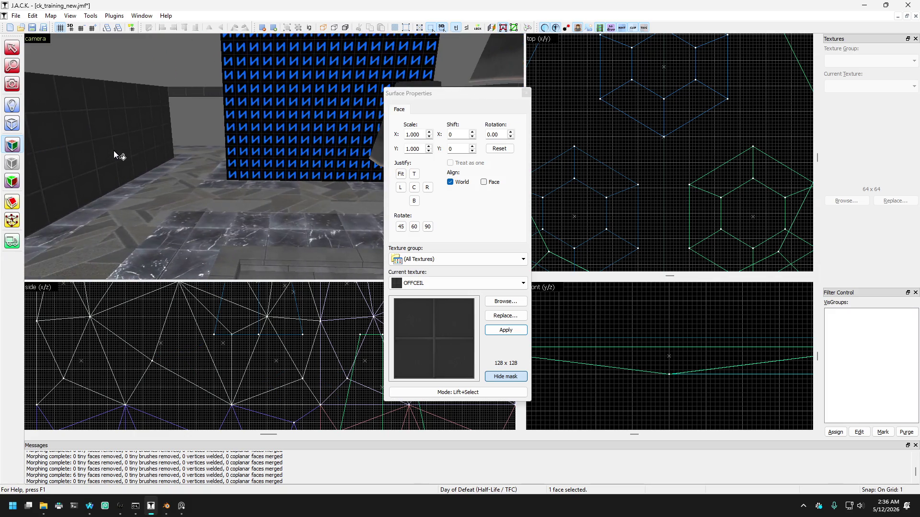
{"action": "left_click", "coordinate": [489, 377]}
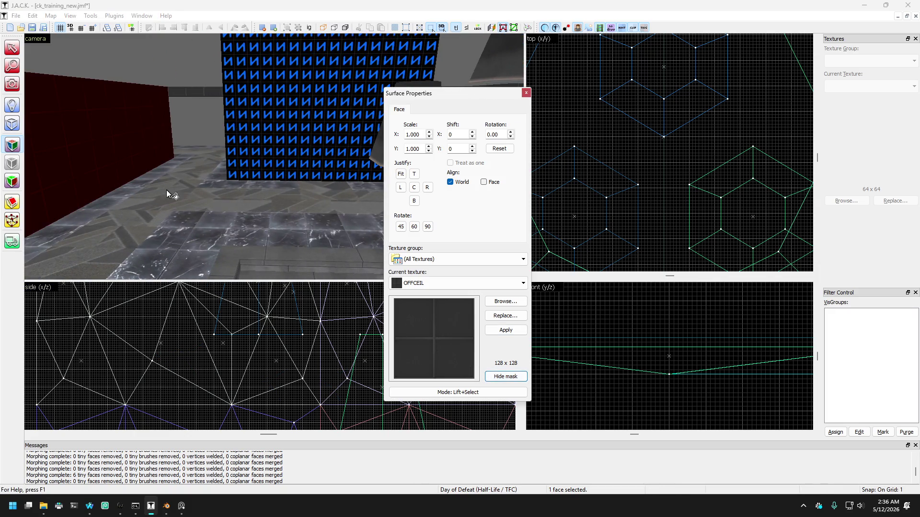
{"action": "left_click", "coordinate": [248, 130], "text": "ctrl"}
{"action": "key", "text": "Right"}
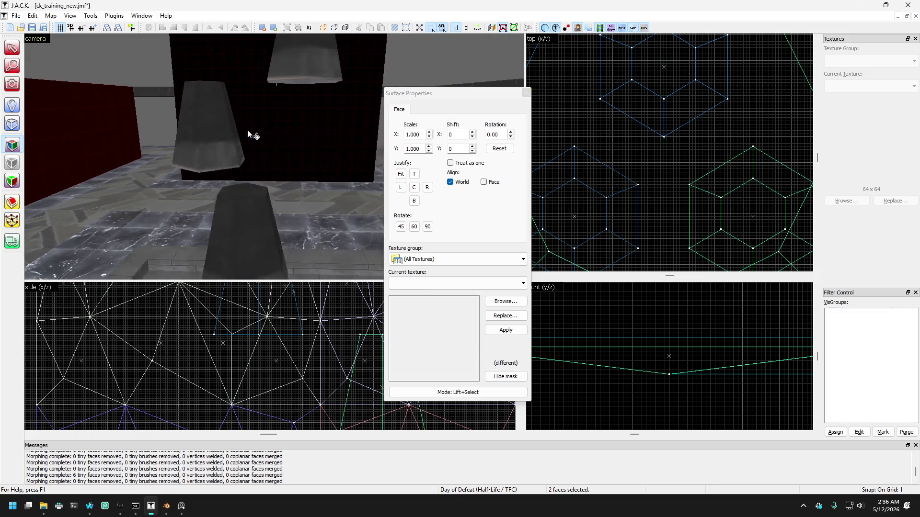
{"action": "left_click", "coordinate": [198, 131], "text": "ctrl"}
Add the remaining four dark wall faces to the selection, for seven in total.
{"action": "key", "text": "Left"}
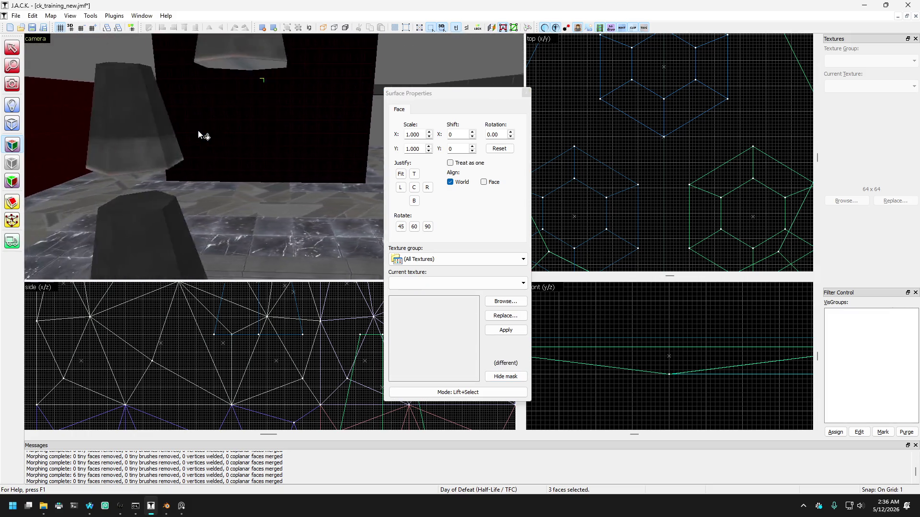
{"action": "key", "text": "Left"}
{"action": "left_click", "coordinate": [332, 136], "text": "ctrl"}
{"action": "left_click", "coordinate": [316, 131], "text": "ctrl"}
{"action": "key", "text": "Right"}
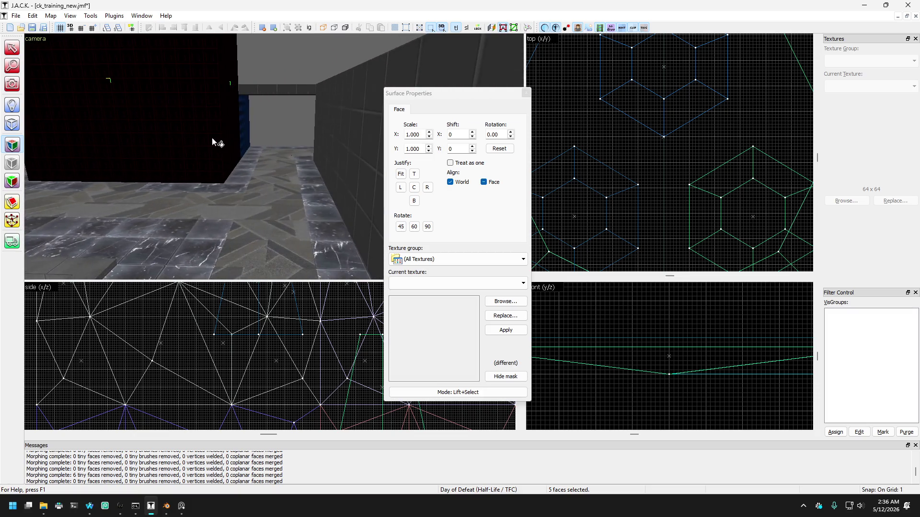
{"action": "left_click", "coordinate": [243, 130], "text": "ctrl"}
{"action": "left_click", "coordinate": [315, 153], "text": "ctrl"}
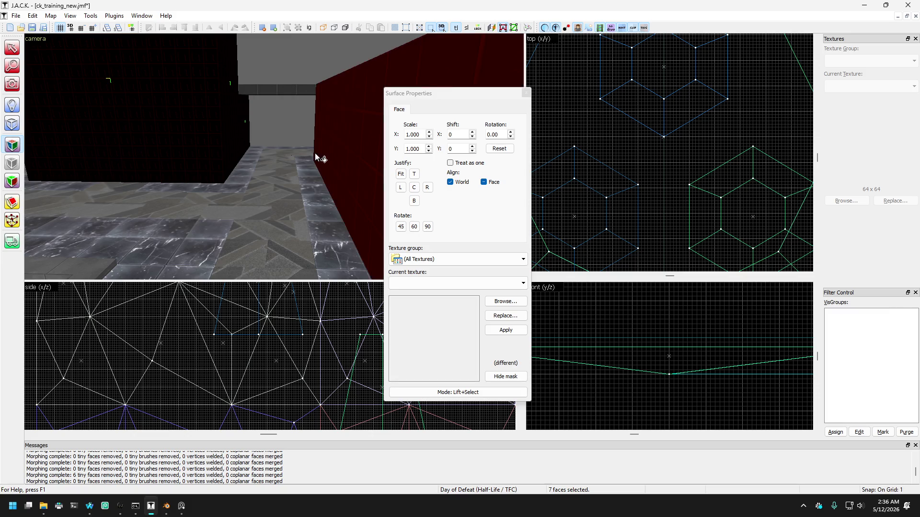
{"action": "key", "text": "Left"}
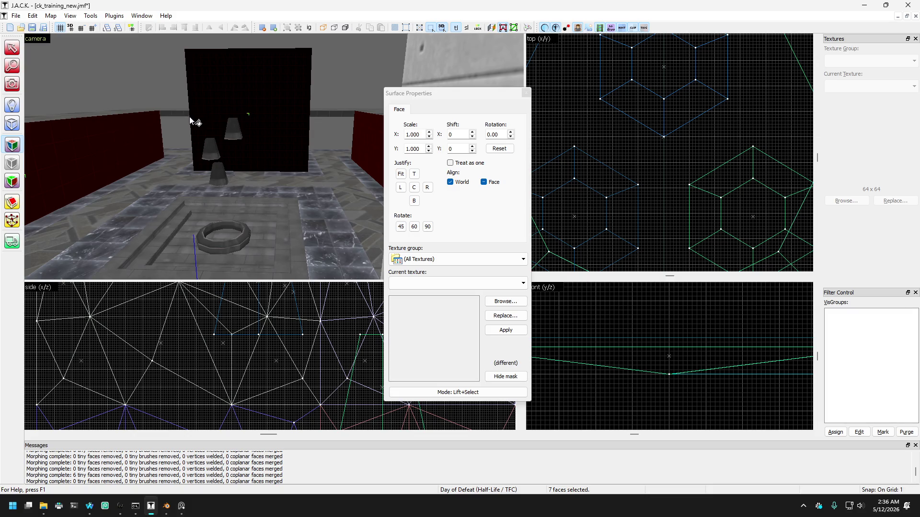
Look through the texture list, then open Replace Textures for OFFCEIL and cancel it.
{"action": "left_click", "coordinate": [12, 84]}
{"action": "left_click_drag", "start_coordinate": [273, 156], "coordinate": [274, 156]}
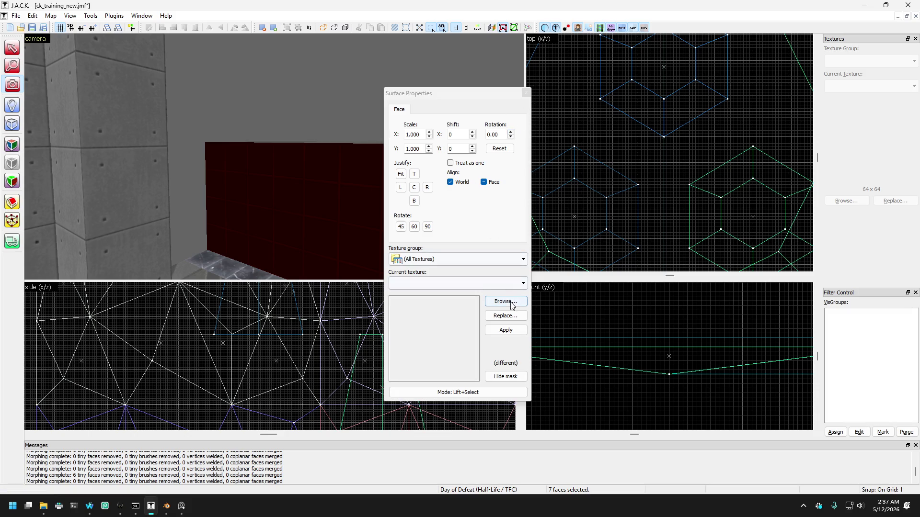
{"action": "left_click", "coordinate": [500, 284]}
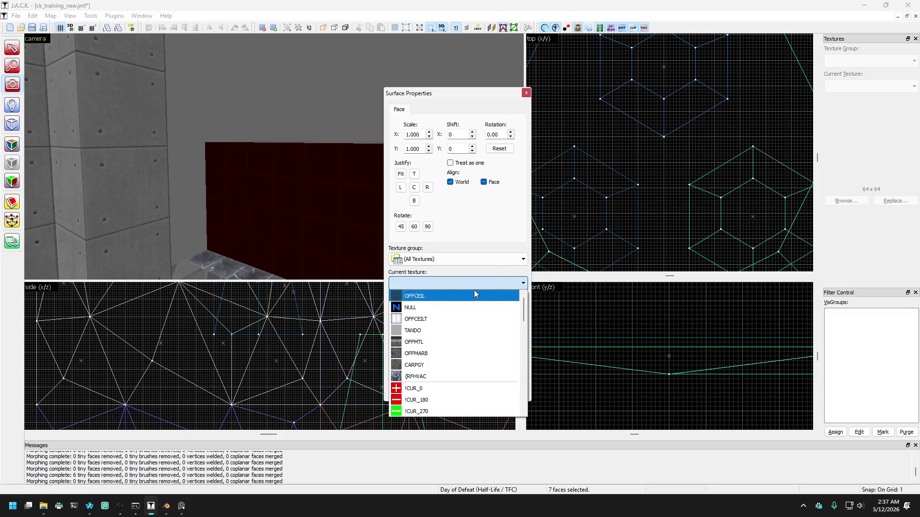
{"action": "left_click", "coordinate": [474, 290]}
{"action": "left_click", "coordinate": [498, 314]}
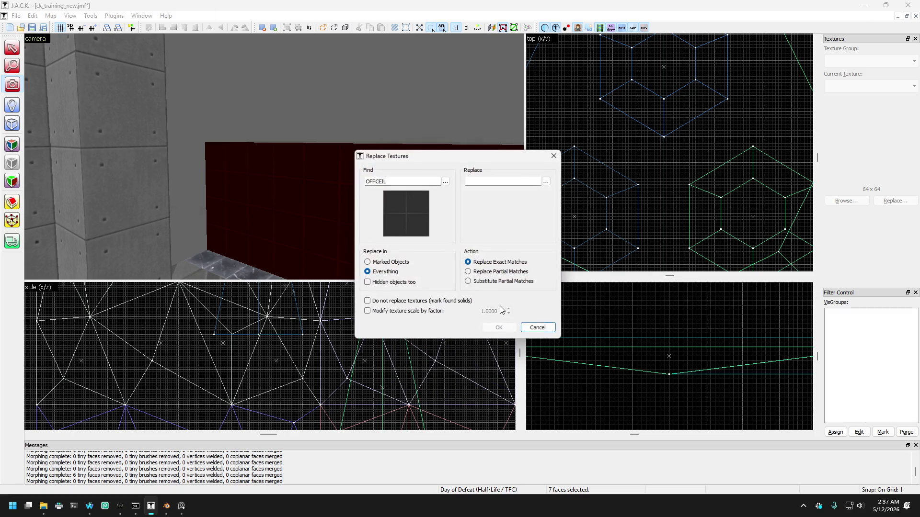
{"action": "left_click", "coordinate": [535, 328]}
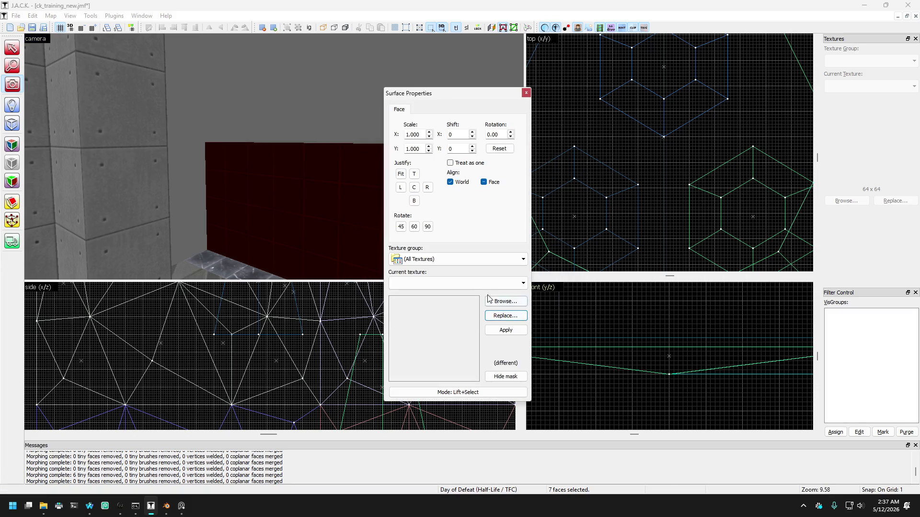